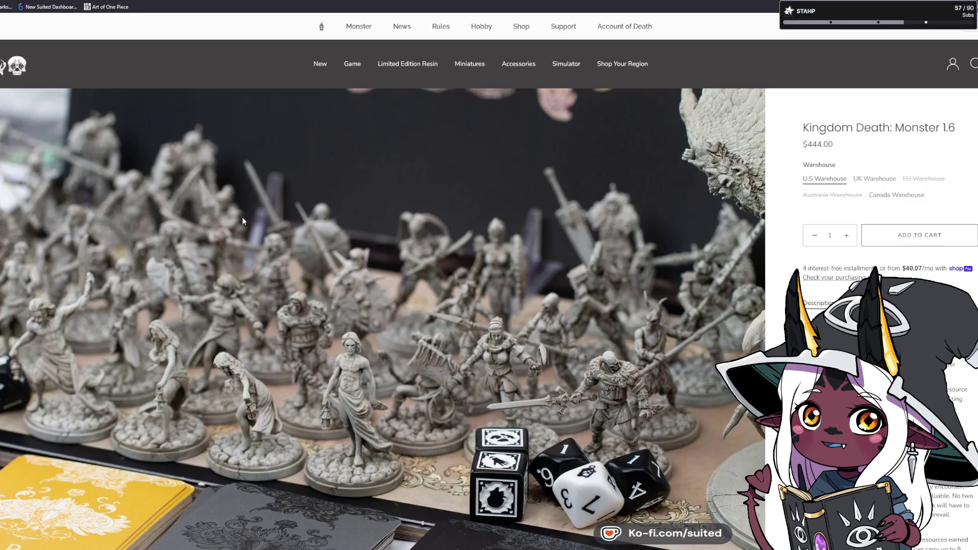
Browse the shop's New products and open the Ashbloom of Dedheim product page.
click(320, 63)
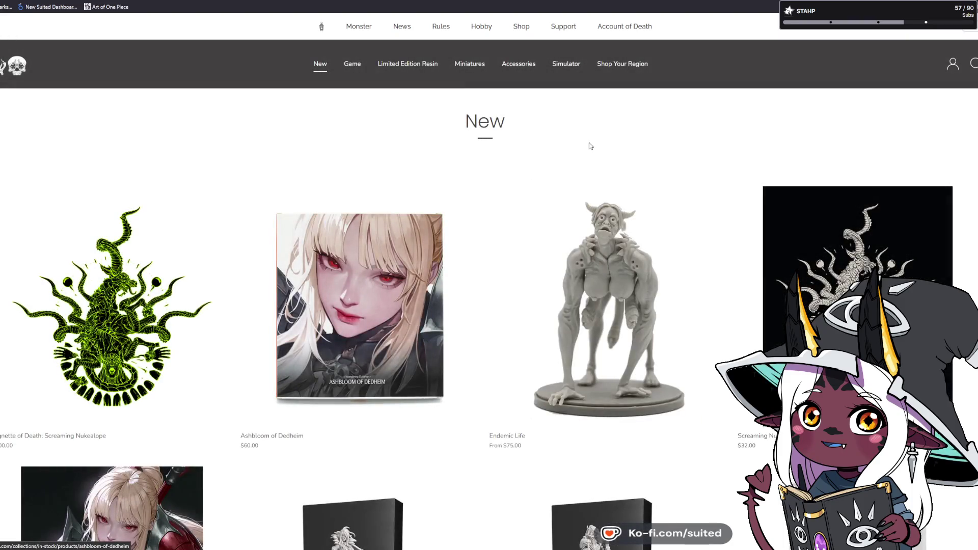
scroll(326, 322, down, 4)
click(347, 161)
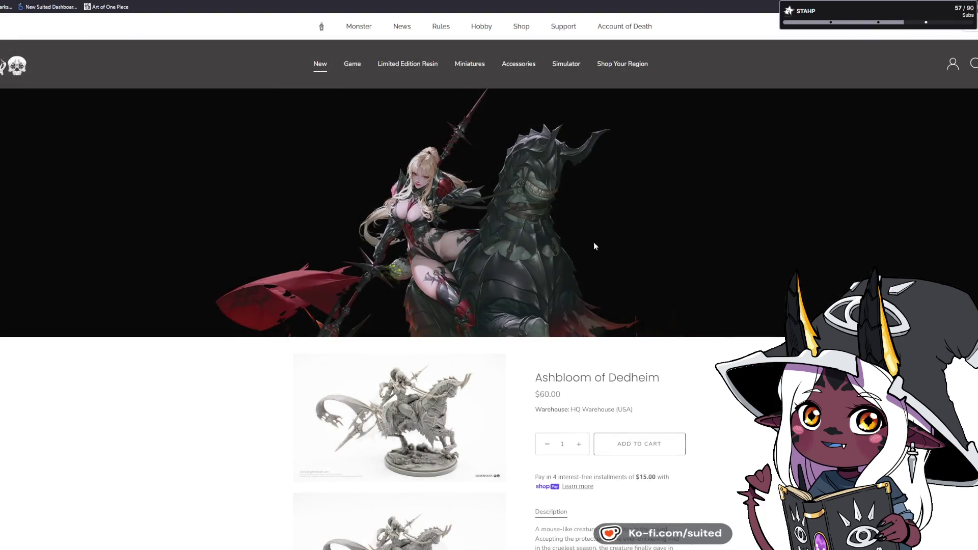
Scroll through the Ashbloom description, then enlarge the main product photo.
scroll(500, 301, down, 1)
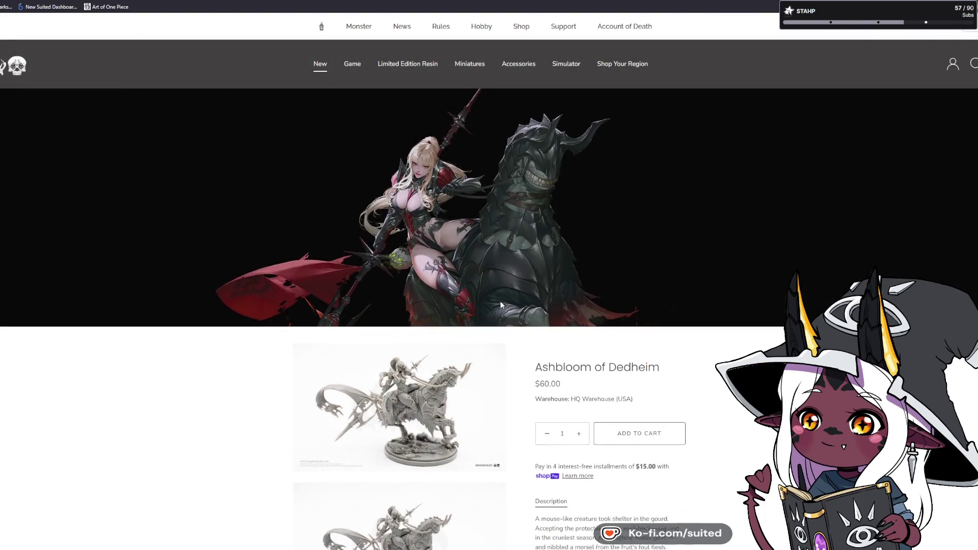
scroll(500, 304, down, 5)
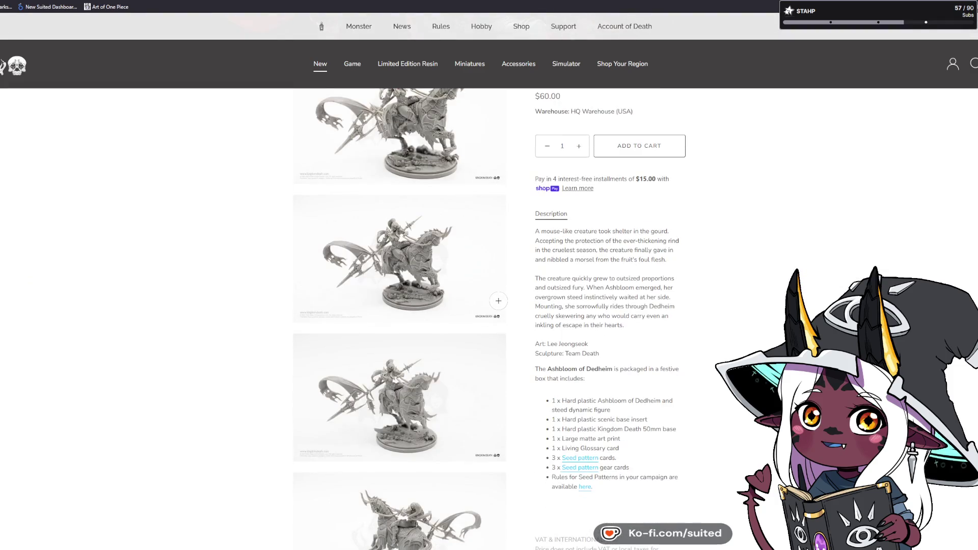
scroll(498, 301, up, 2)
click(395, 174)
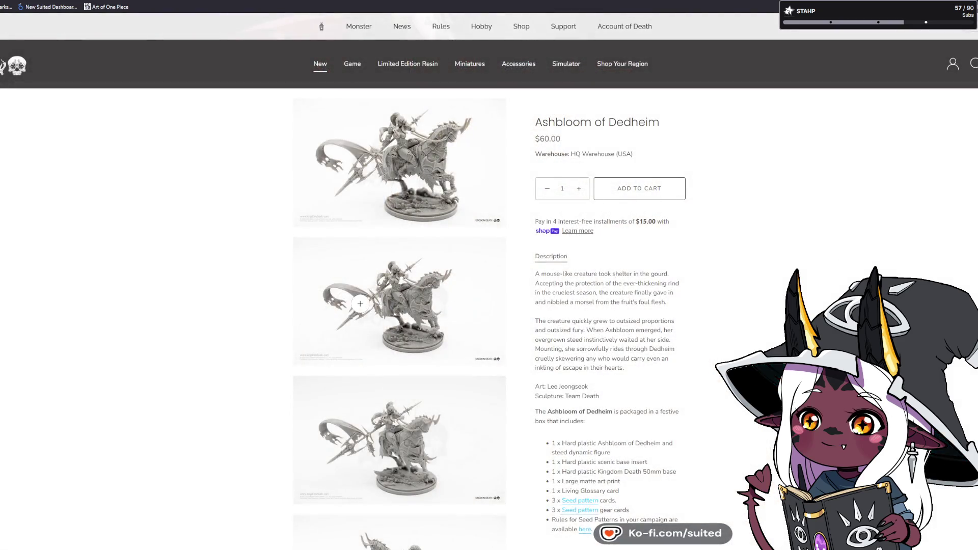
Study the enlarged rider-on-skeletal-mount photo, then close it to return to the product page.
click(360, 307)
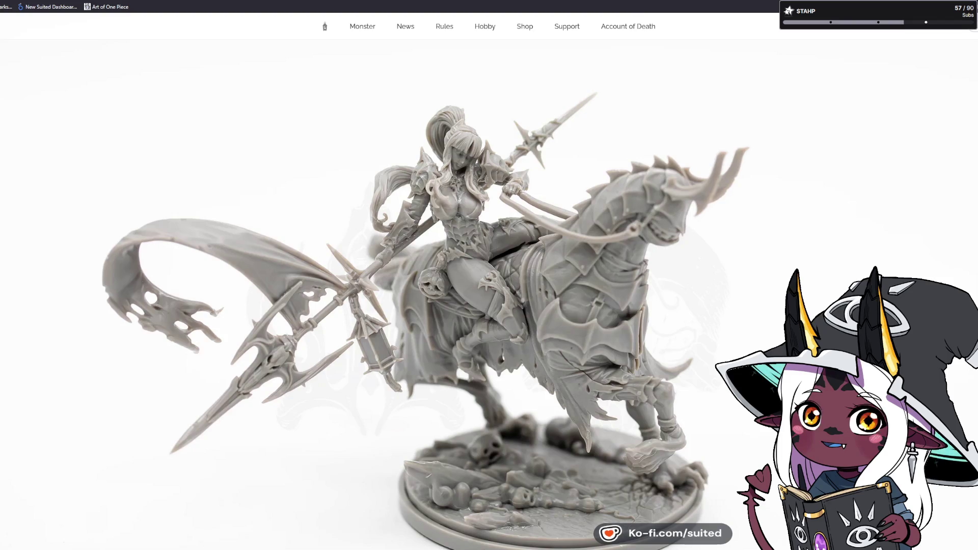
click(970, 76)
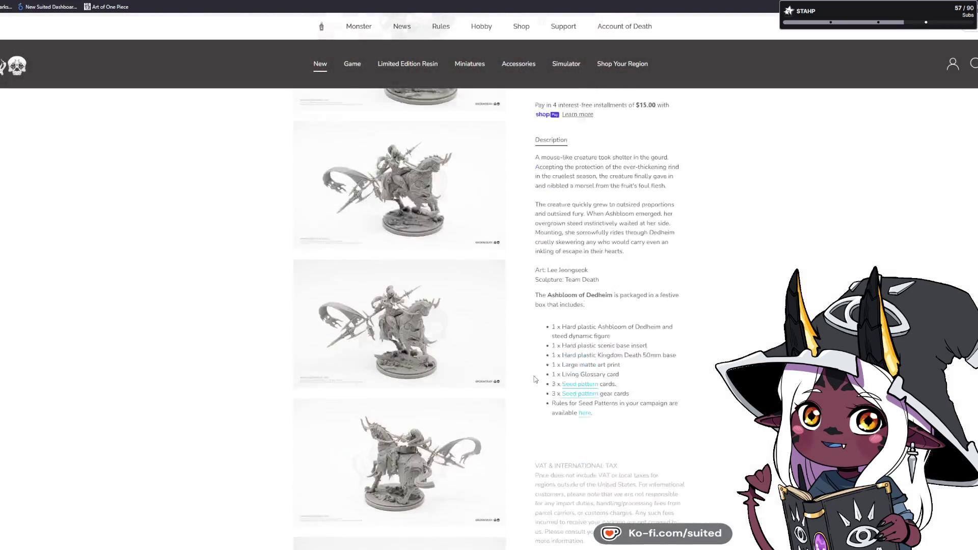
Scroll down the Ashbloom page to the hard plastic figure, scenic insert and 50mm base list.
scroll(368, 422, down, 6)
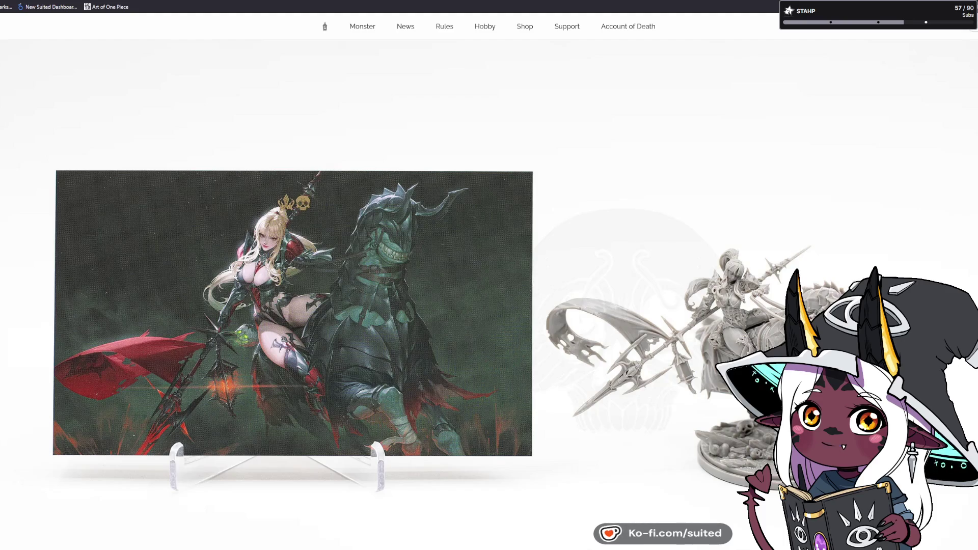
Scroll past the box contents down to the VAT and international tax notice.
scroll(628, 396, down, 5)
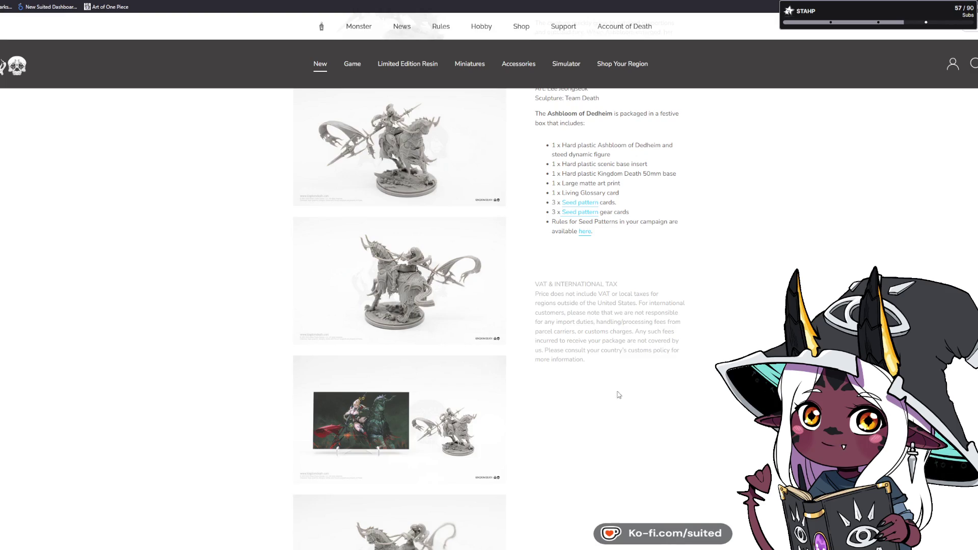
scroll(601, 393, down, 3)
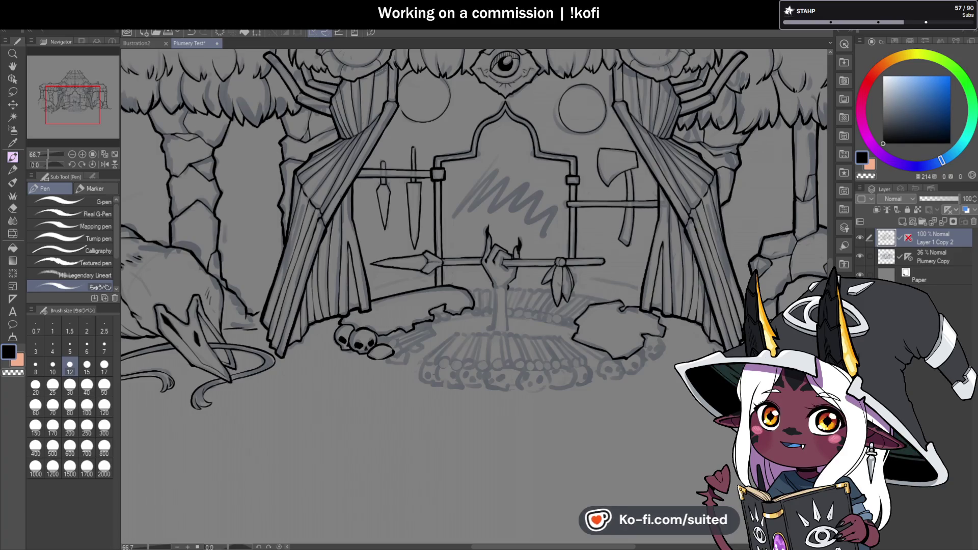
Ink a black line down the right edge of the feathers hanging from the spear shaft.
key(ctrl+minus)
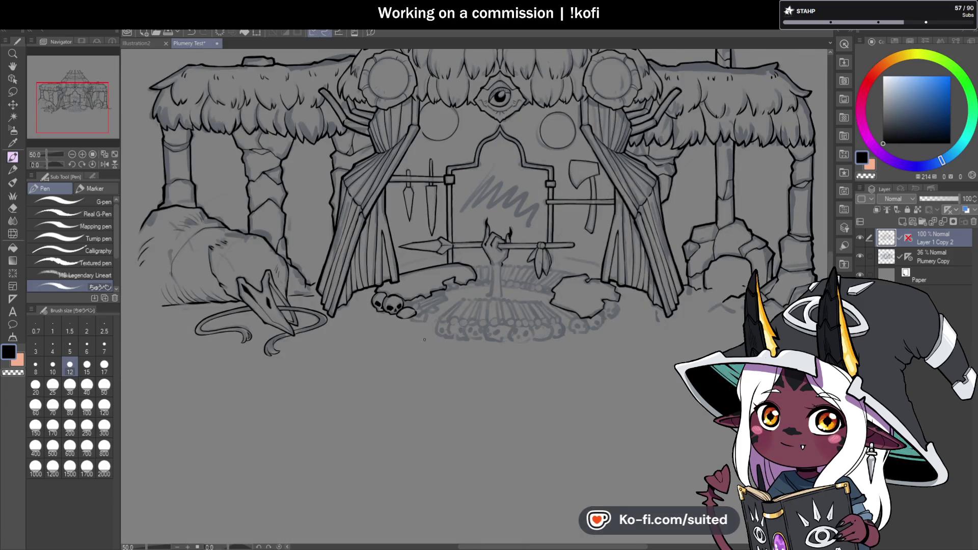
scroll(433, 328, up, 3)
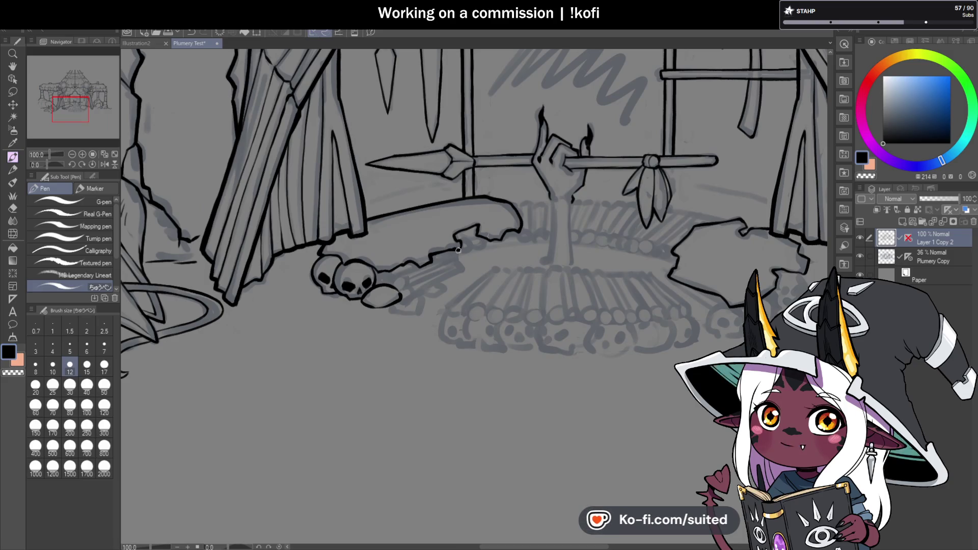
scroll(490, 236, down, 2)
scroll(551, 166, up, 4)
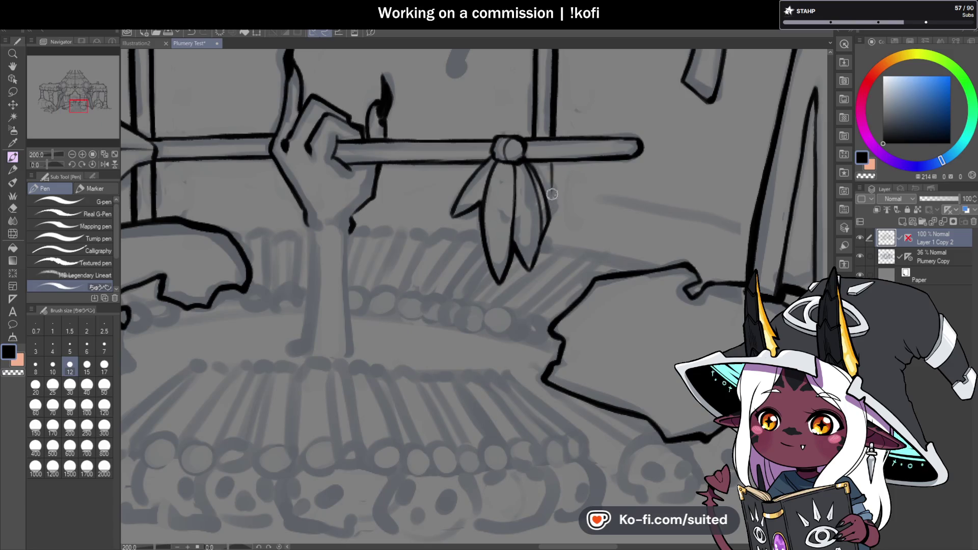
drag(552, 162, 554, 229)
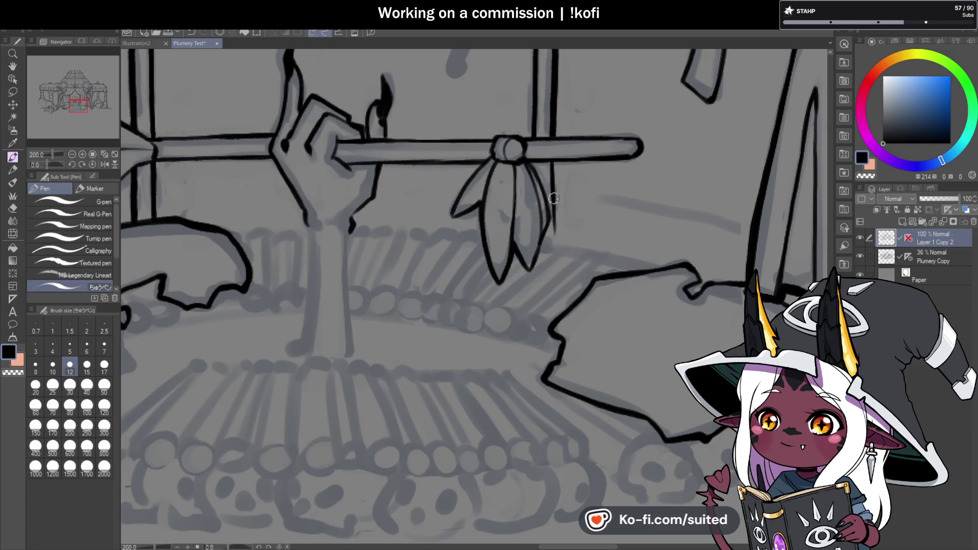
scroll(554, 199, down, 3)
scroll(561, 255, down, 1)
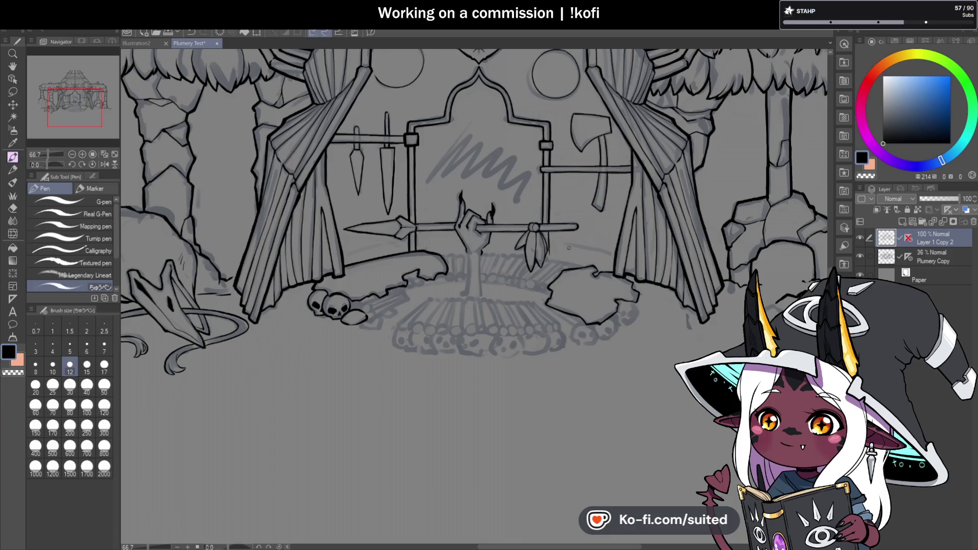
Ink the left edge of the leftmost feather and save the drawing.
scroll(538, 177, up, 2)
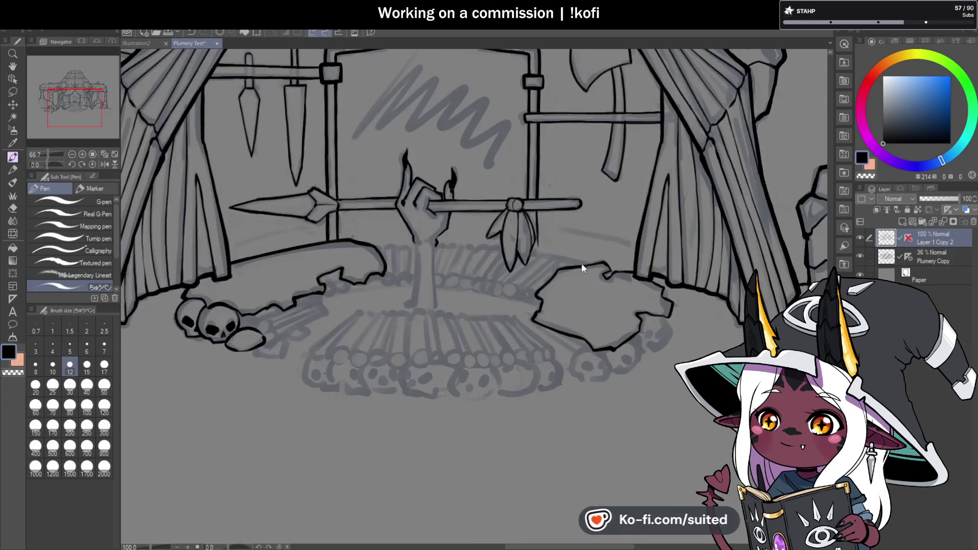
scroll(538, 177, up, 2)
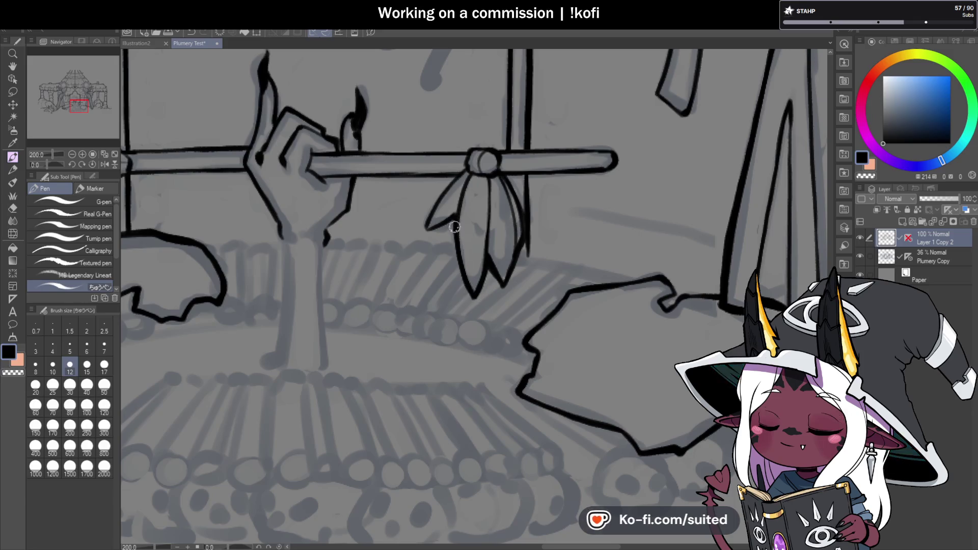
drag(421, 234, 466, 168)
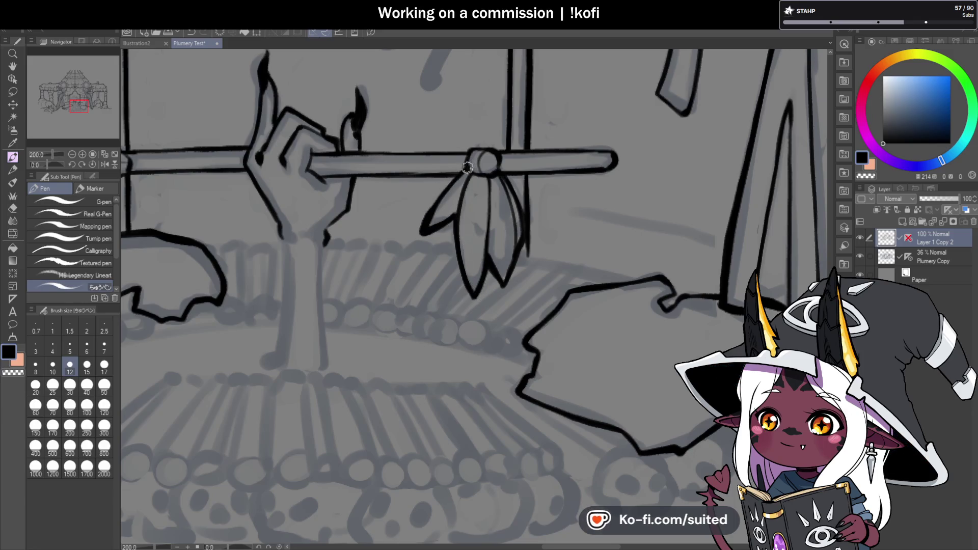
scroll(528, 231, down, 1)
scroll(527, 231, up, 1)
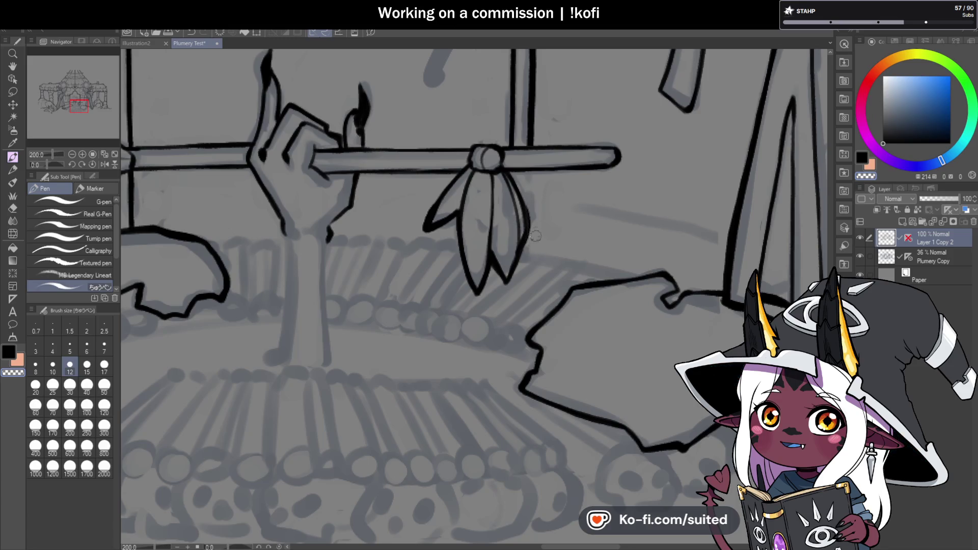
key(ctrl+s)
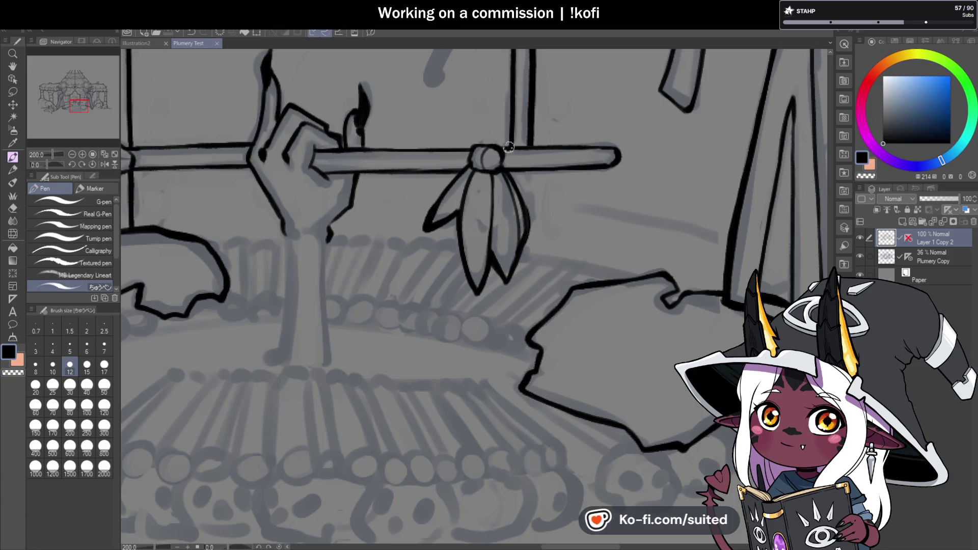
Outline the right feather below the spear shaft, extending the stroke downward.
drag(503, 168, 531, 236)
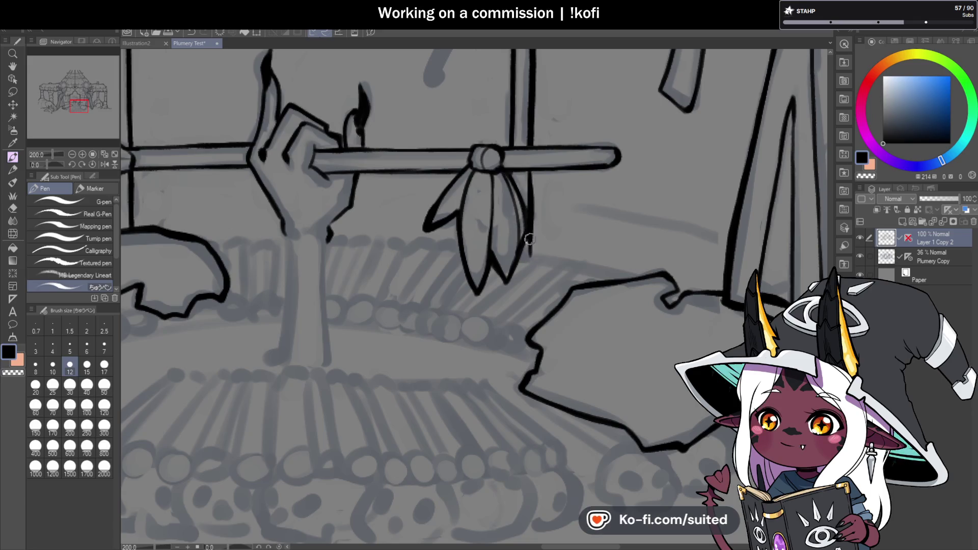
drag(514, 193, 521, 248)
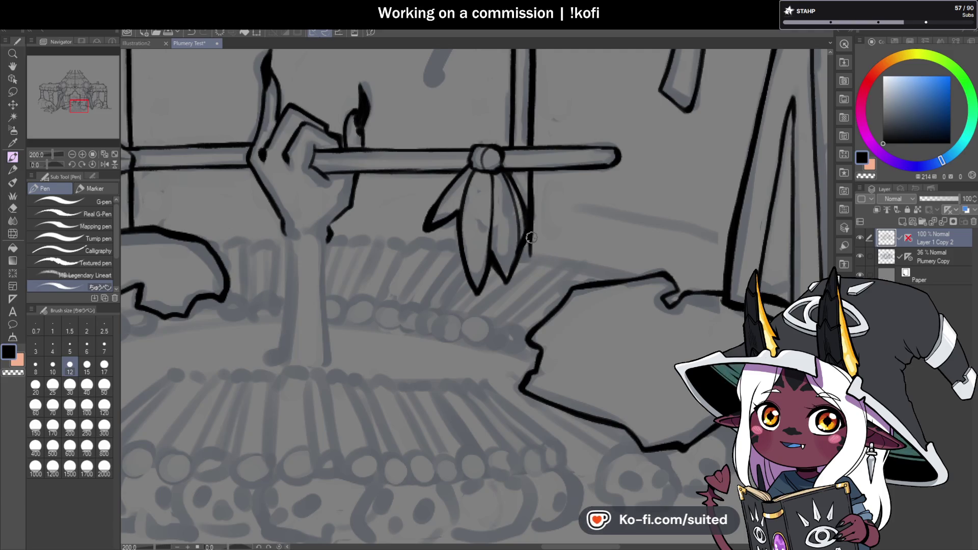
scroll(524, 204, down, 3)
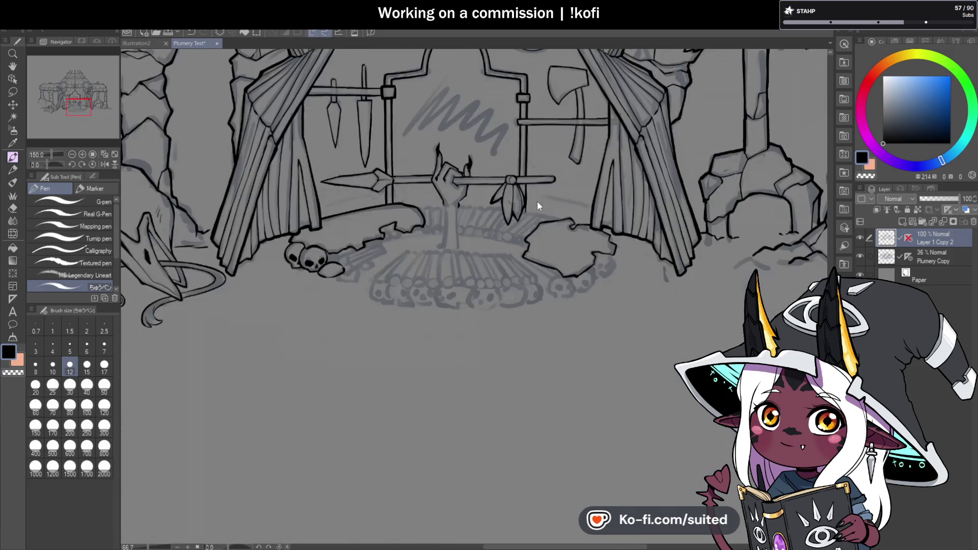
Outline both sides of the arm down to the logs, redrawing the overlong left edge shorter.
scroll(499, 220, up, 1)
scroll(422, 178, up, 2)
drag(367, 128, 368, 274)
key(ctrl+z)
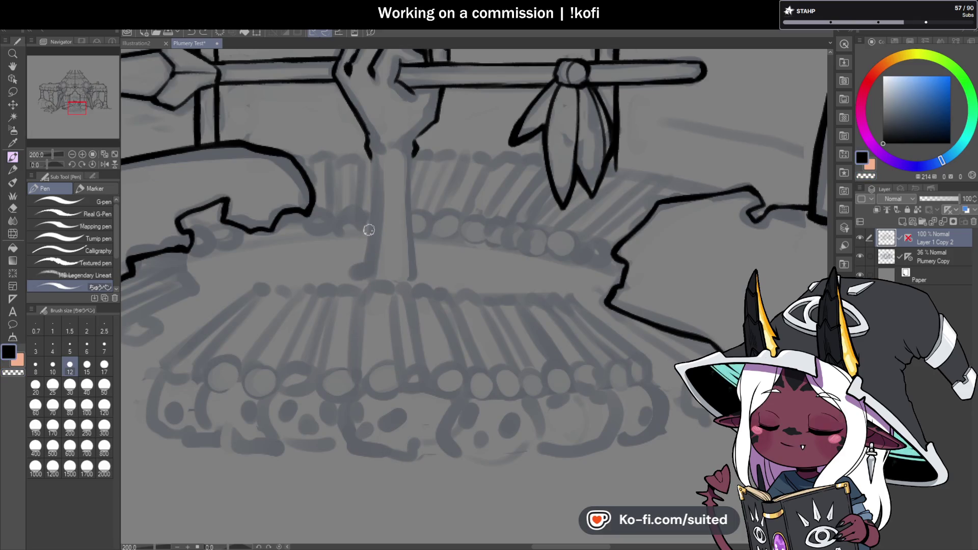
drag(371, 153, 355, 277)
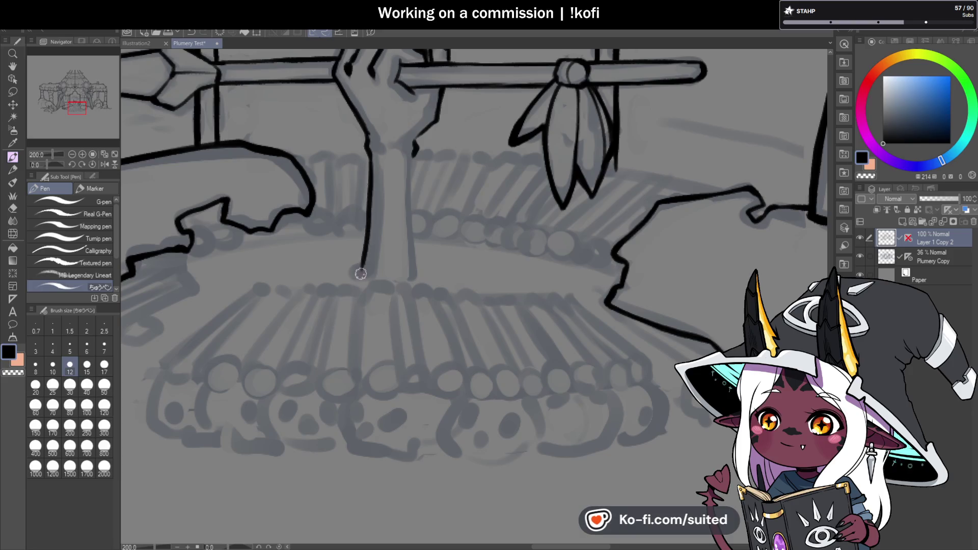
drag(415, 146, 415, 275)
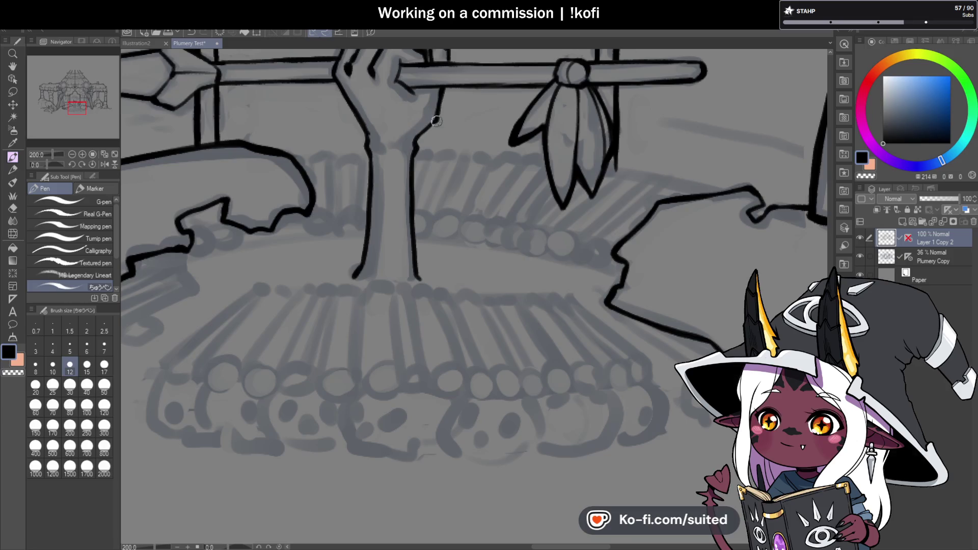
scroll(456, 276, down, 1)
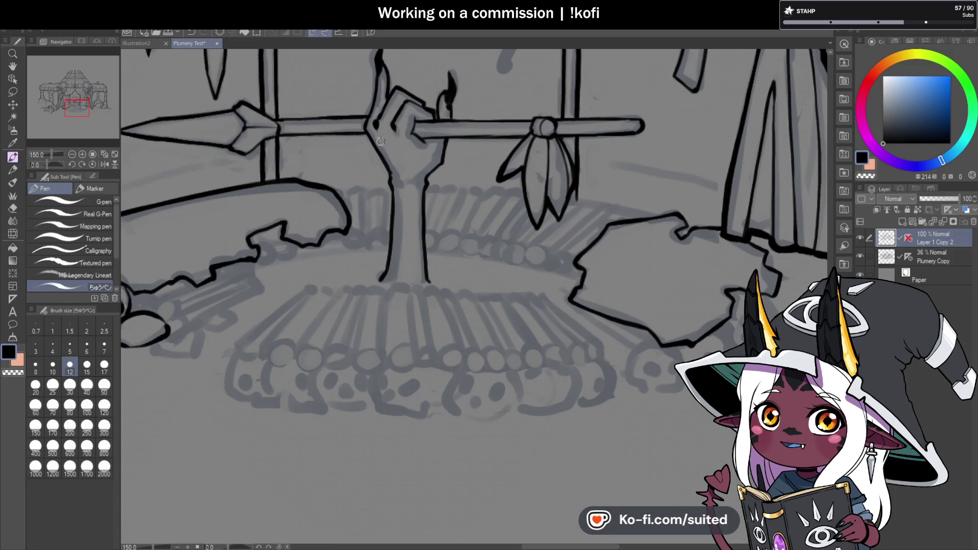
Close the gap in the arm's left outline and redraw its right outline up into the hand.
scroll(381, 142, up, 3)
drag(408, 192, 415, 240)
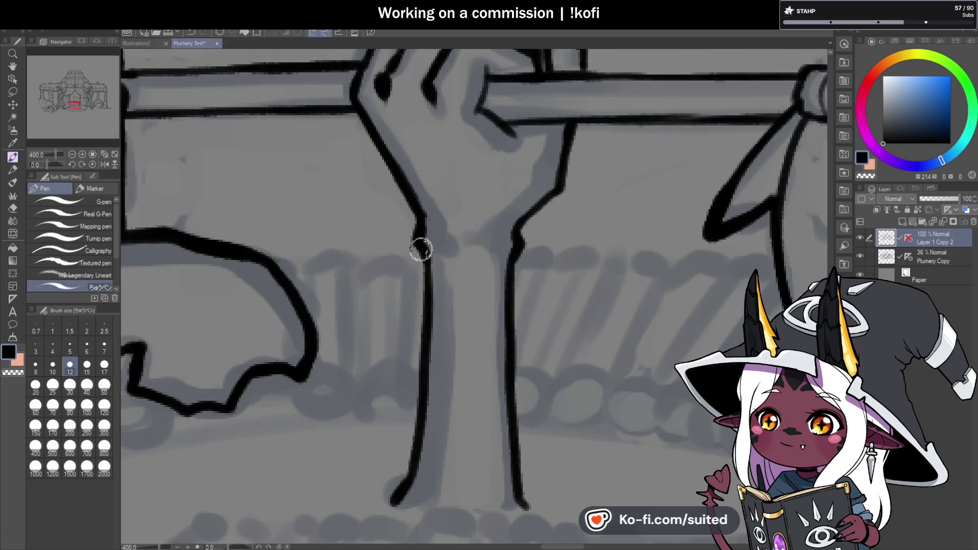
drag(518, 247, 554, 190)
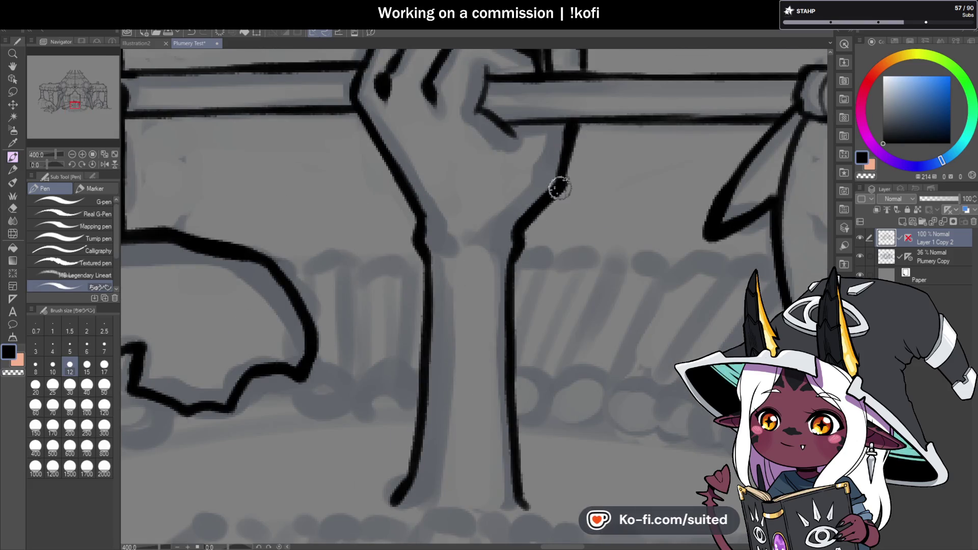
scroll(416, 314, down, 2)
scroll(416, 315, down, 1)
scroll(468, 188, up, 2)
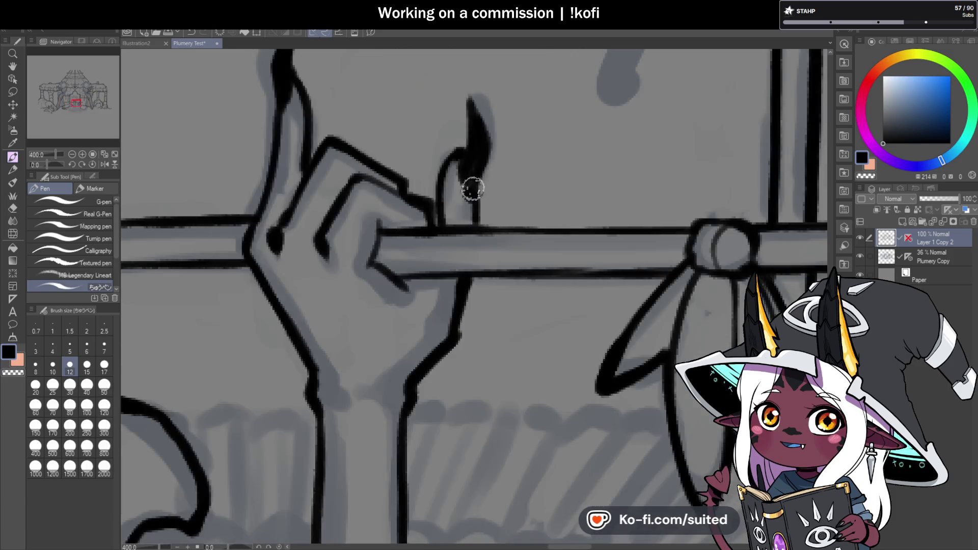
scroll(458, 200, down, 2)
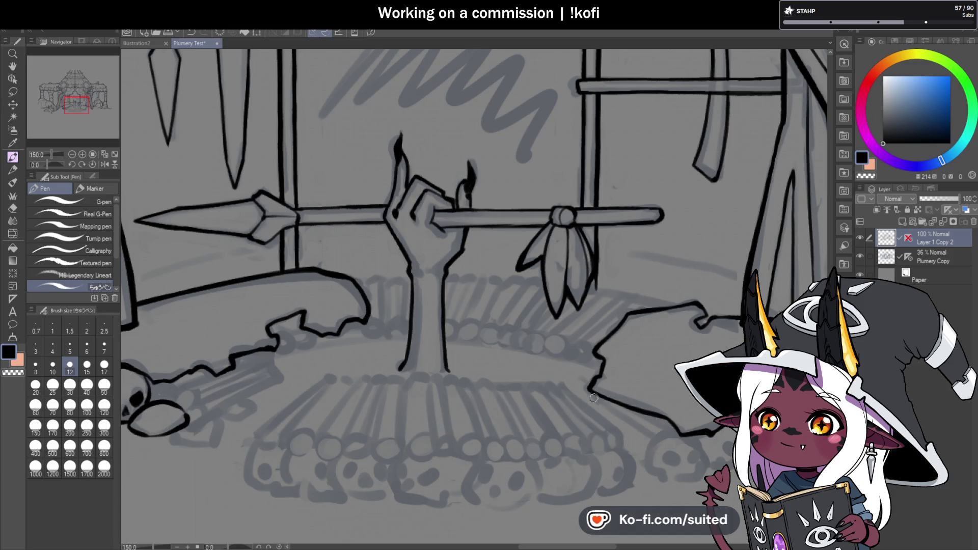
scroll(459, 200, down, 4)
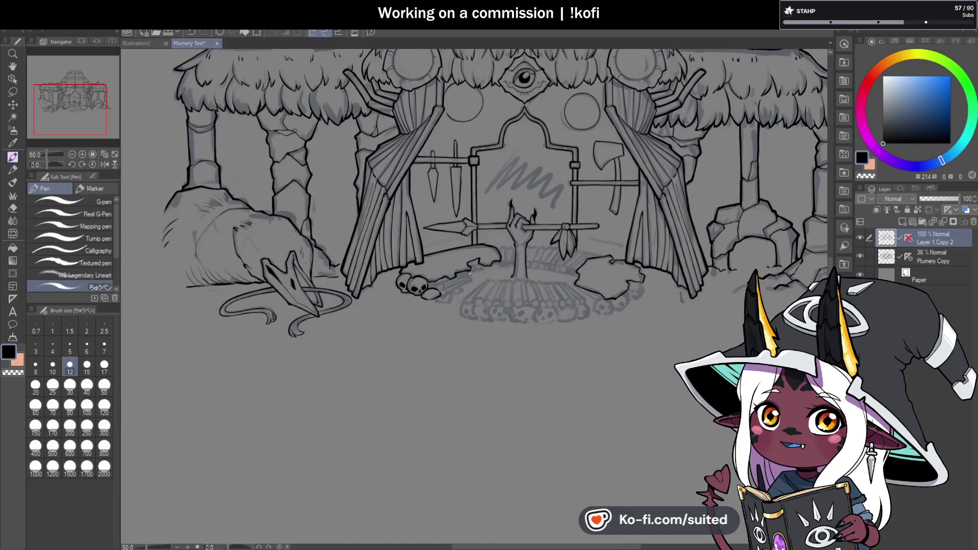
Ink a thin ground line behind the left rock.
scroll(430, 257, up, 2)
scroll(429, 257, up, 2)
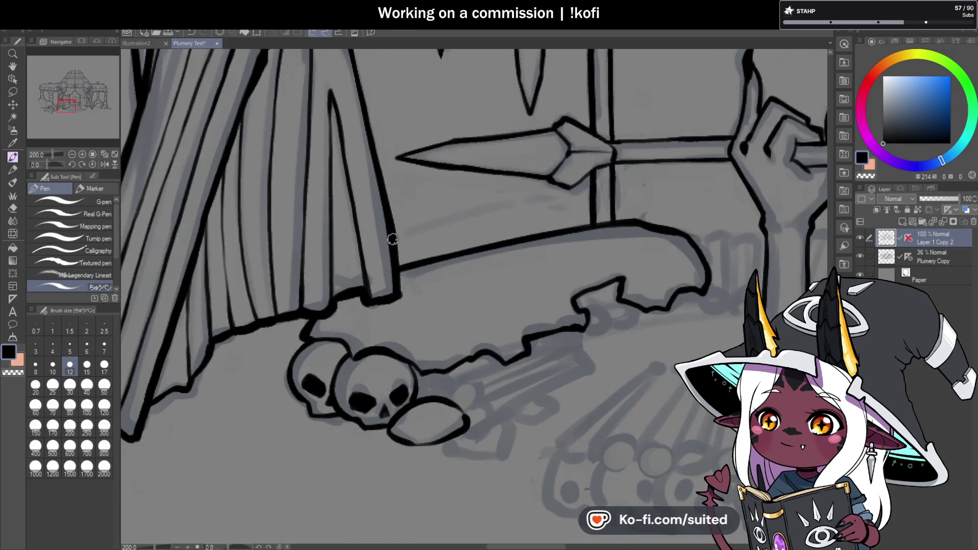
drag(399, 238, 581, 202)
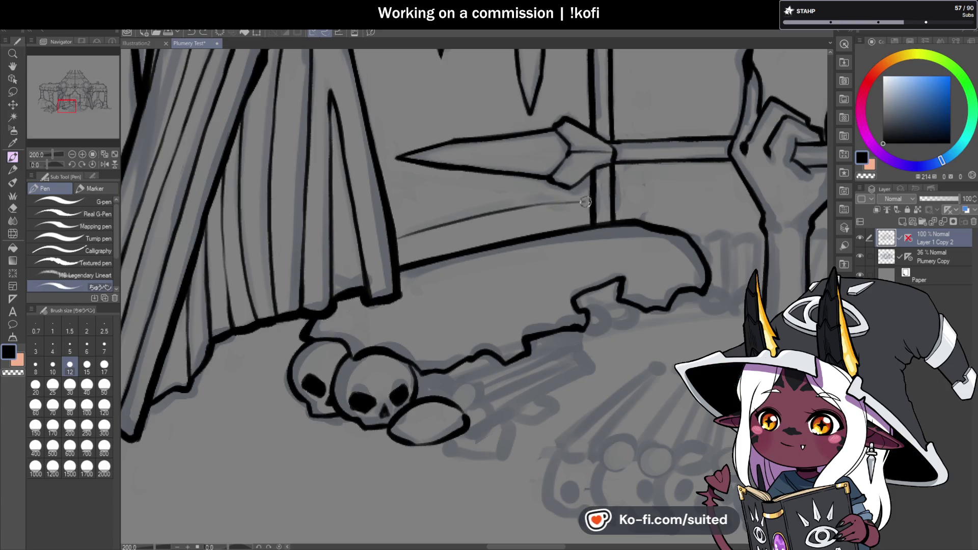
scroll(584, 202, down, 3)
scroll(457, 214, up, 3)
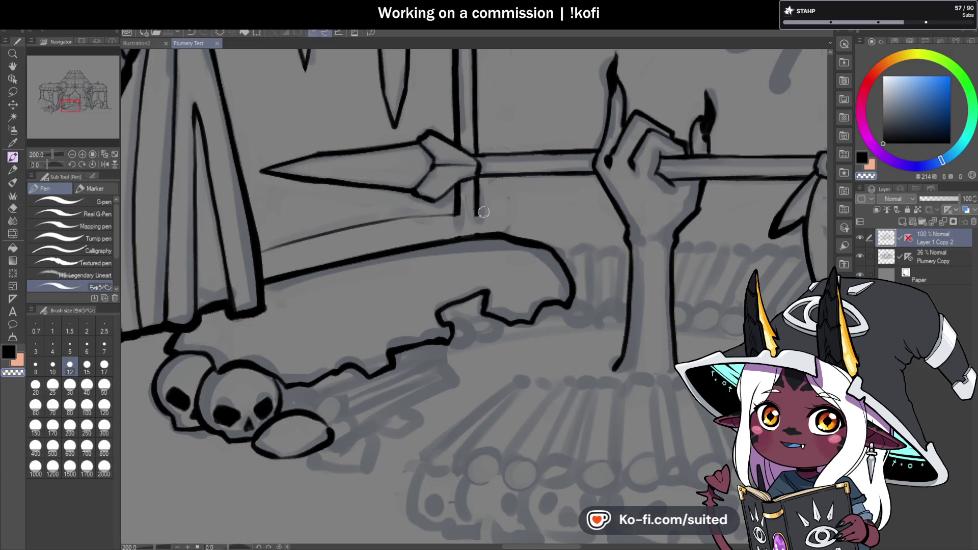
Close off the frame post's bottom and continue the ground line left from it.
scroll(481, 216, up, 2)
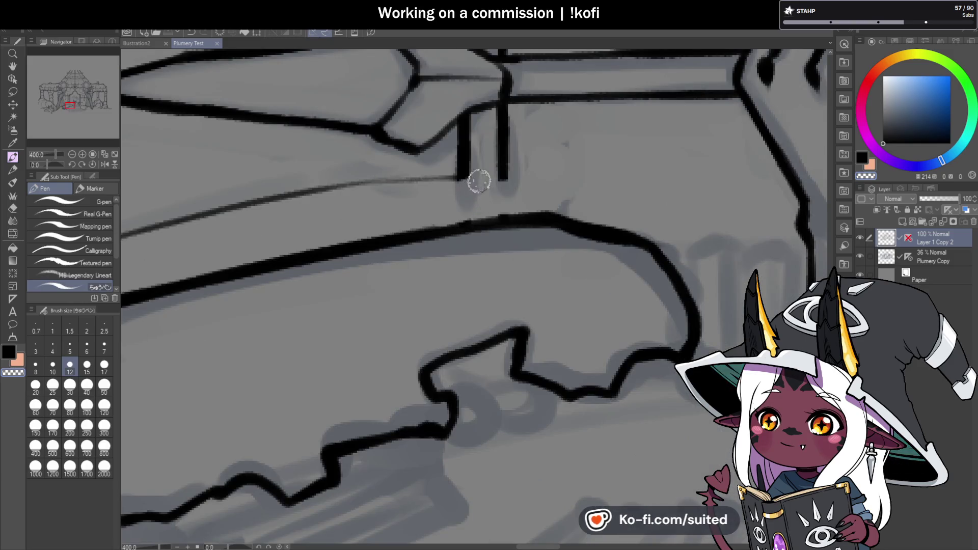
drag(463, 180, 504, 176)
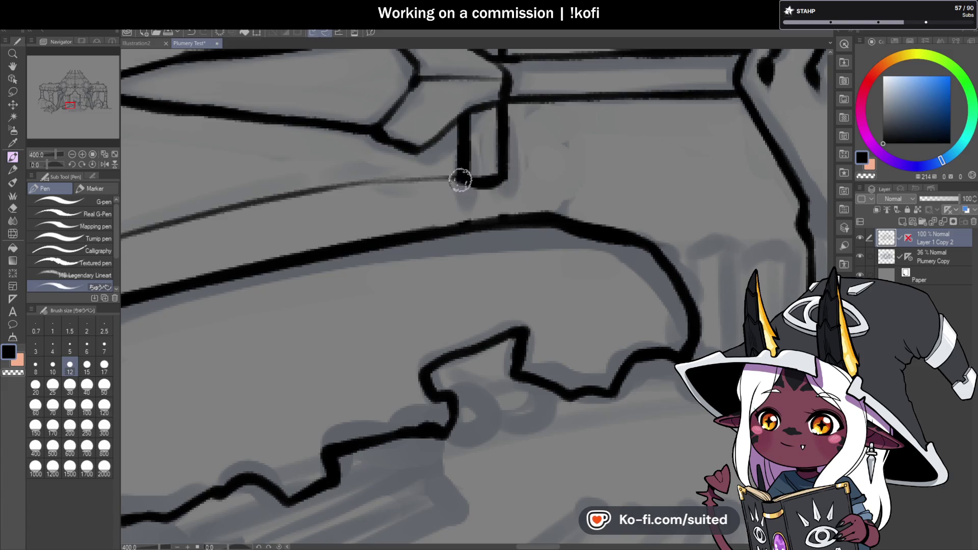
drag(438, 178, 263, 207)
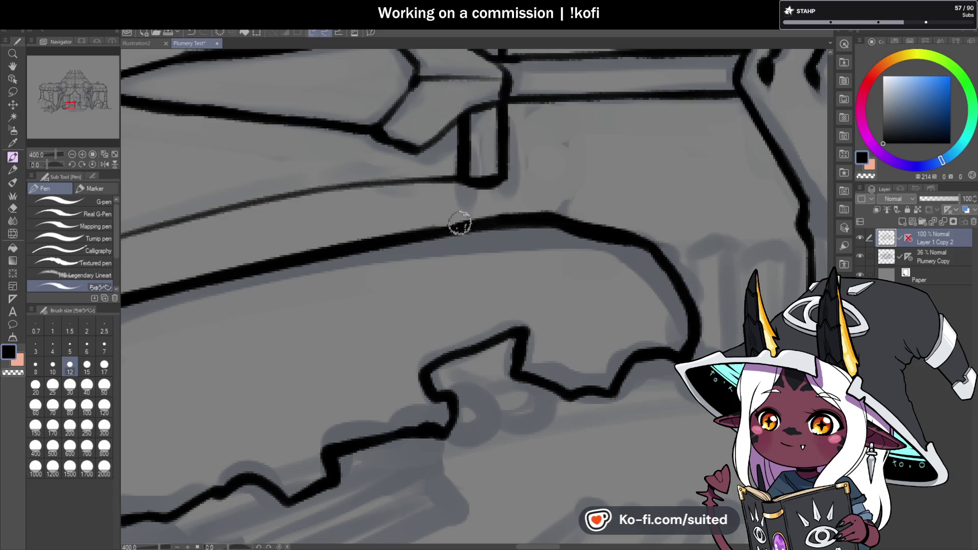
scroll(348, 253, down, 2)
scroll(348, 253, down, 3)
scroll(499, 261, up, 1)
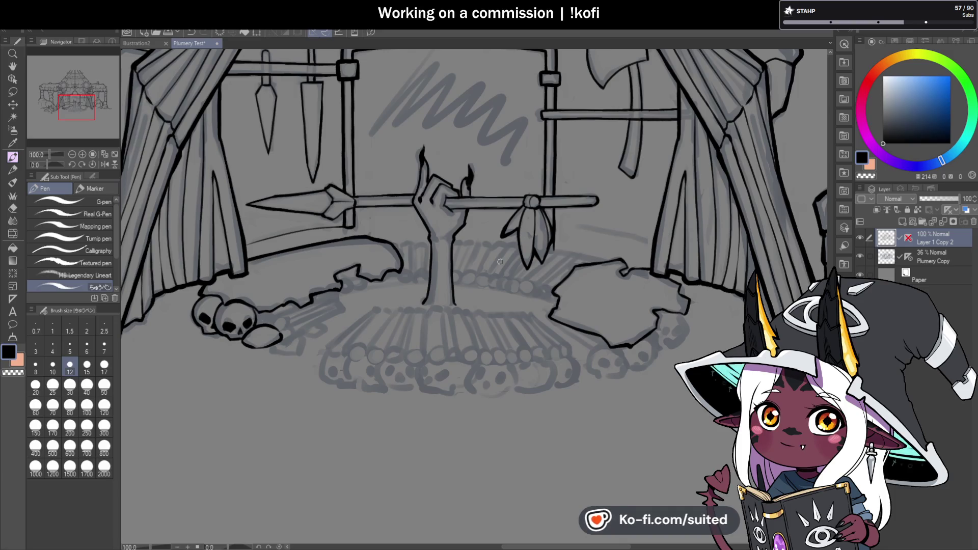
scroll(594, 238, up, 2)
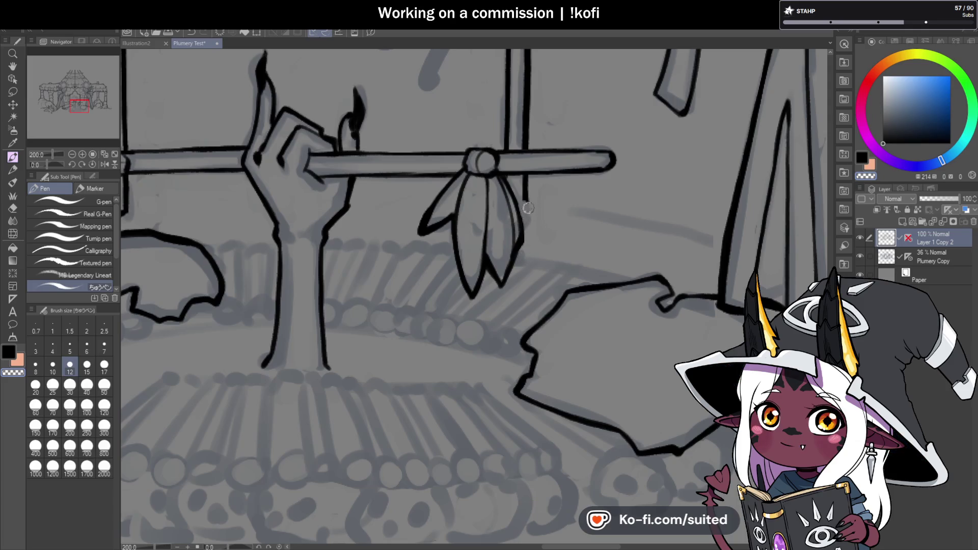
scroll(530, 213, up, 2)
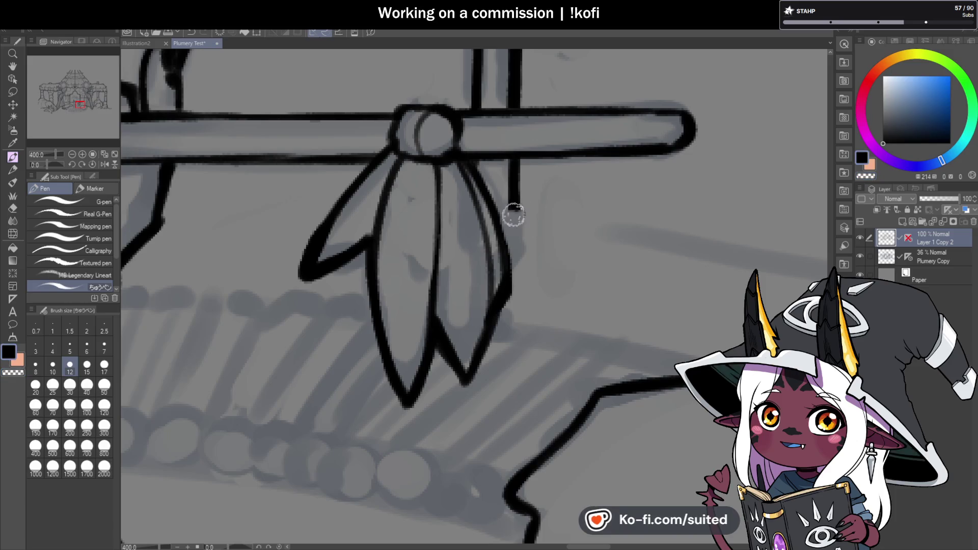
scroll(531, 202, down, 3)
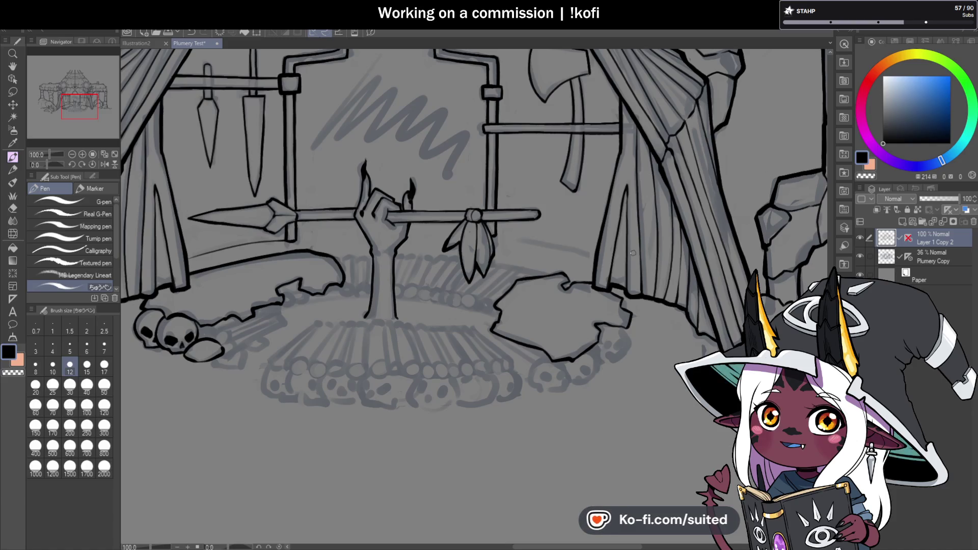
With the canvas mirrored, ink the ground line behind the right rock and extend the post down to it.
key(h)
scroll(560, 224, down, 1)
scroll(488, 196, up, 3)
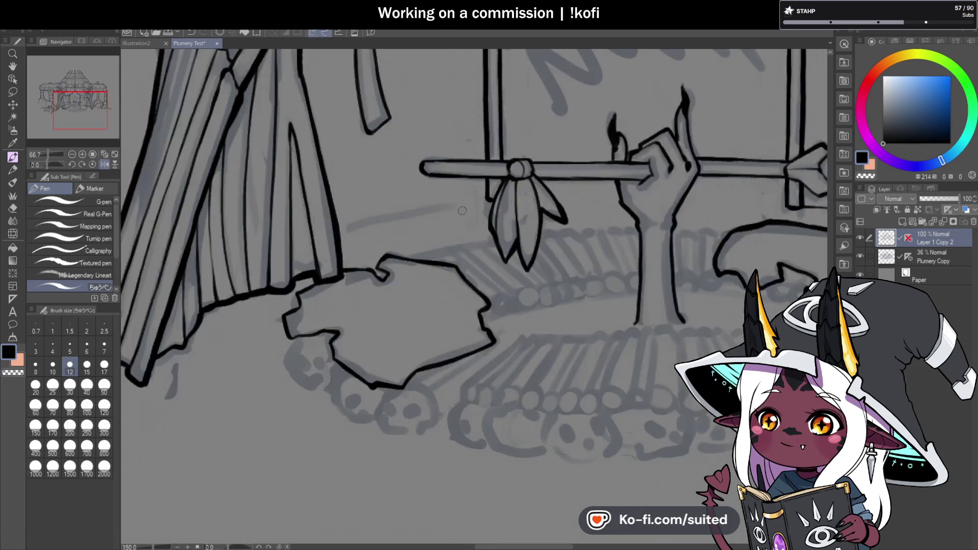
drag(489, 196, 298, 230)
scroll(505, 186, up, 3)
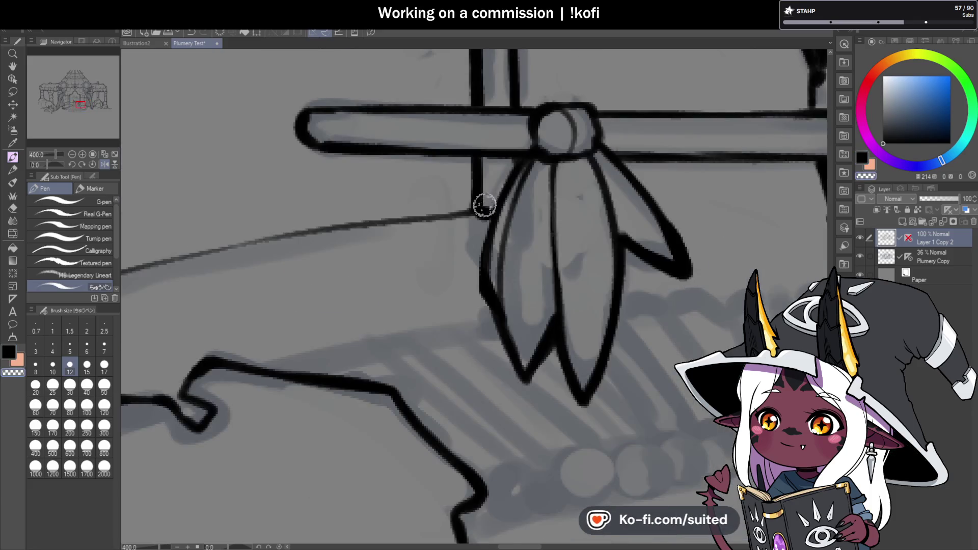
drag(482, 217, 478, 196)
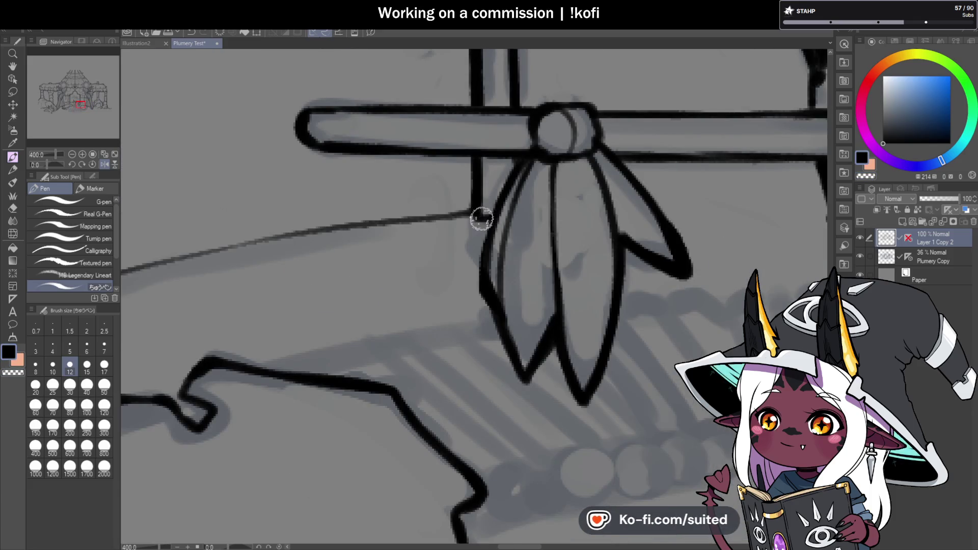
scroll(484, 218, down, 3)
scroll(523, 303, down, 3)
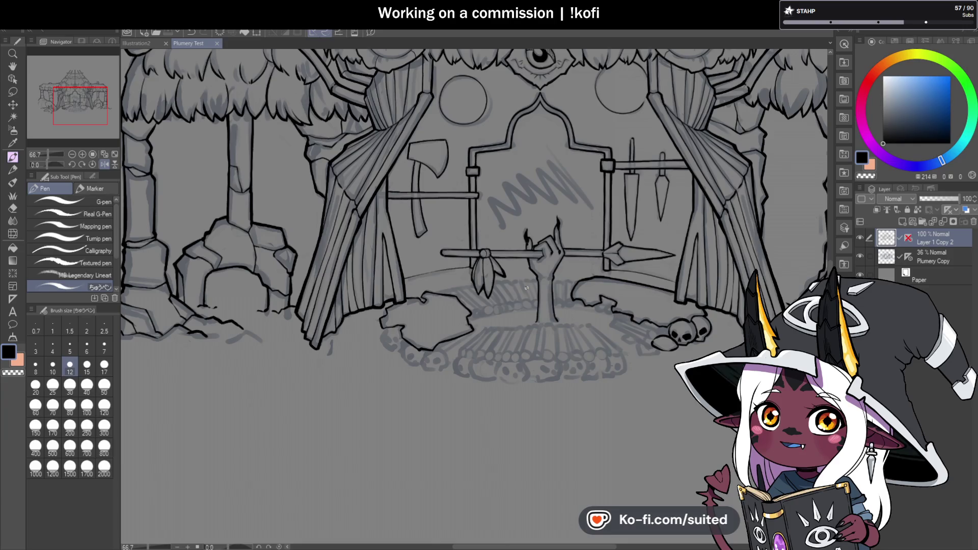
Rotate the view to carry the ground line to the right curtain, then set the view upright.
drag(46, 164, 36, 162)
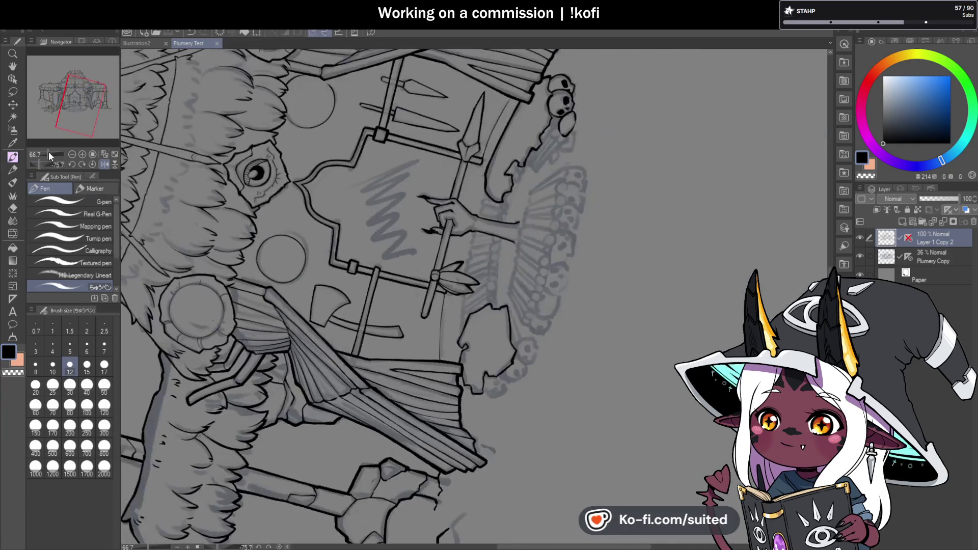
scroll(421, 340, up, 5)
drag(423, 122, 414, 187)
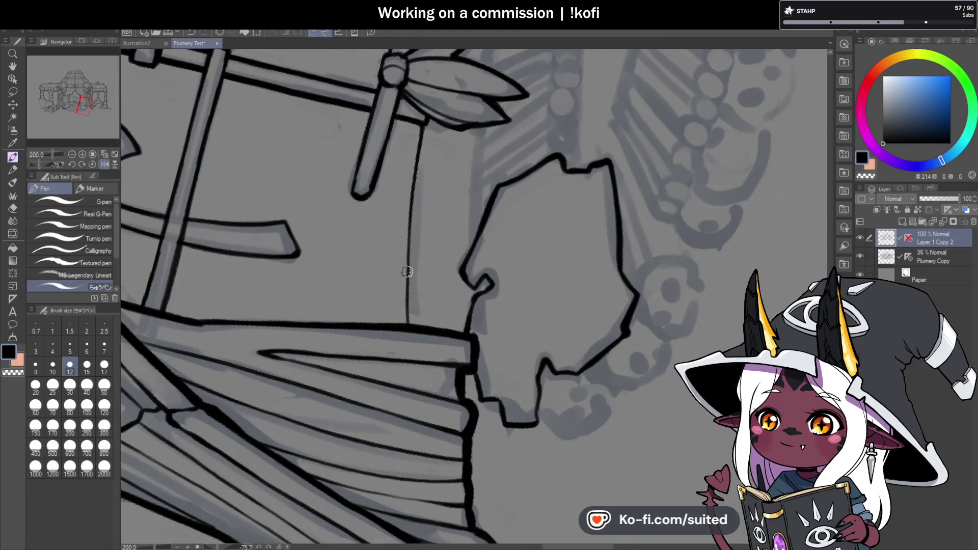
click(93, 164)
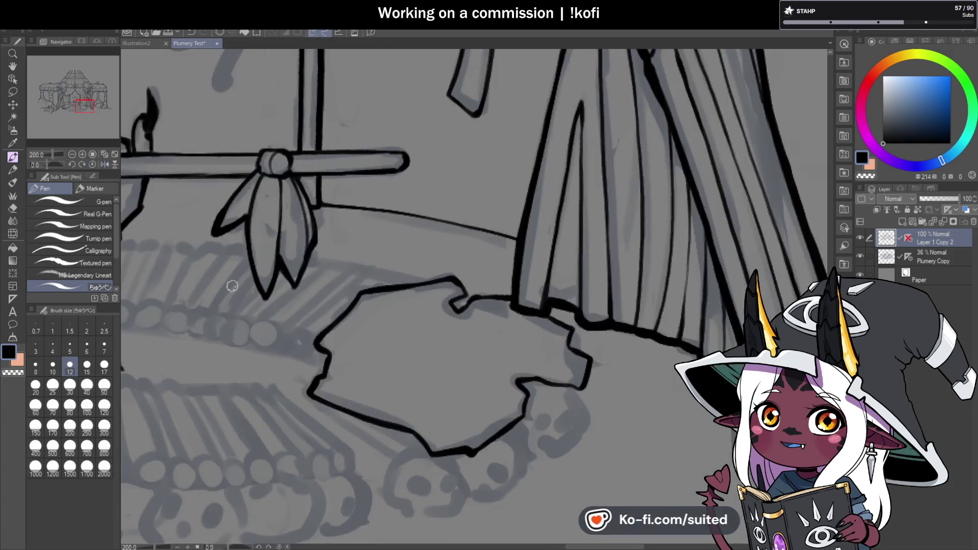
scroll(460, 331, down, 5)
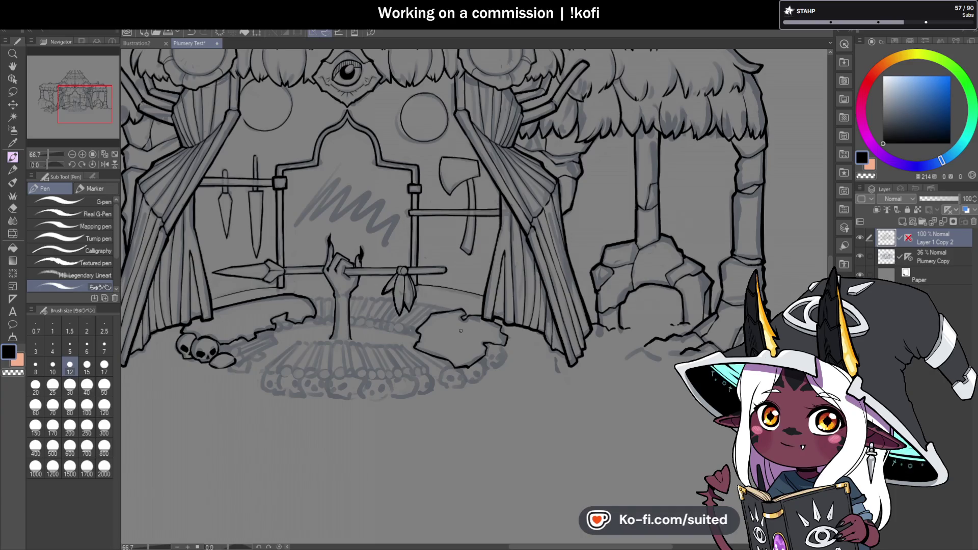
Zoom in and start outlining the skull below the right rock along its left side and bottom.
scroll(593, 298, down, 1)
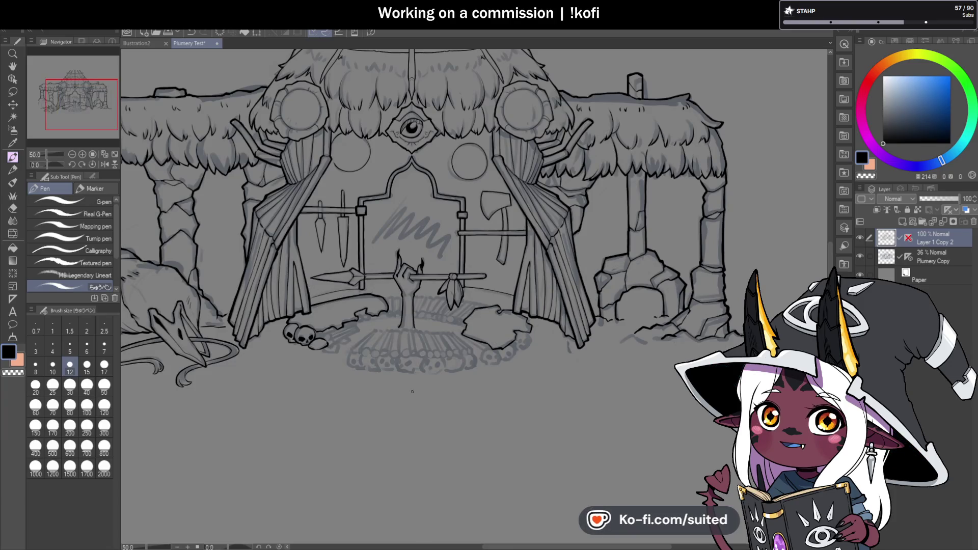
scroll(409, 392, up, 1)
scroll(391, 403, up, 1)
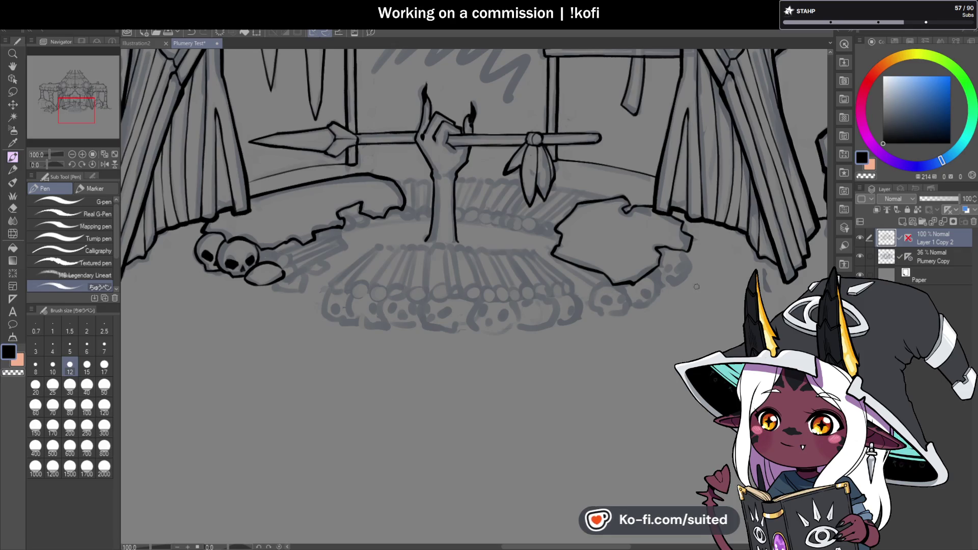
scroll(696, 287, up, 1)
scroll(709, 284, up, 1)
scroll(600, 338, up, 1)
mouse_move(484, 225)
mouse_down()
mouse_move(453, 230)
mouse_move(450, 377)
mouse_move(534, 367)
mouse_up()
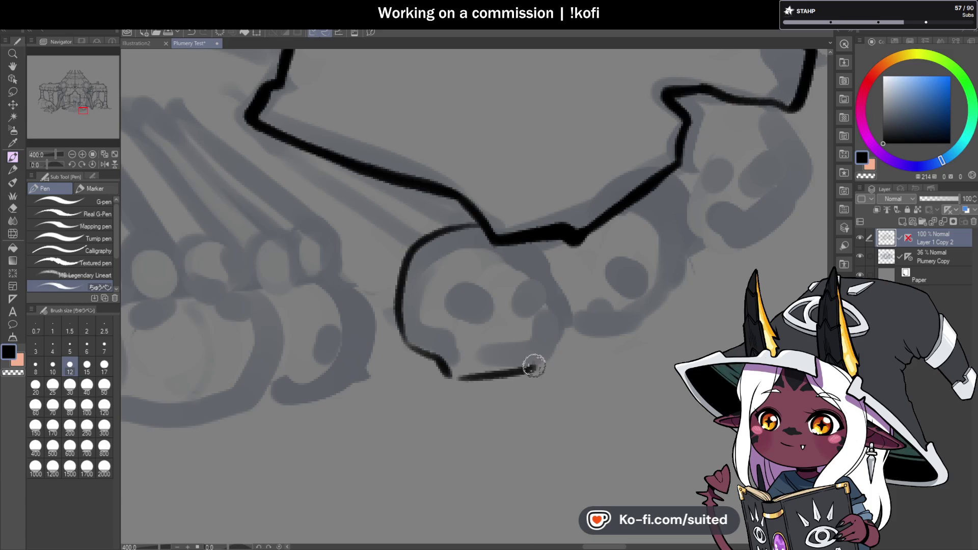
Redraw the first skull's outline and fill its nose hole and both eye sockets black.
key(ctrl+z)
key(ctrl+z)
mouse_move(402, 331)
mouse_down()
mouse_move(482, 374)
mouse_move(534, 365)
mouse_move(550, 312)
mouse_move(546, 244)
mouse_up()
scroll(546, 243, down, 3)
scroll(515, 296, up, 3)
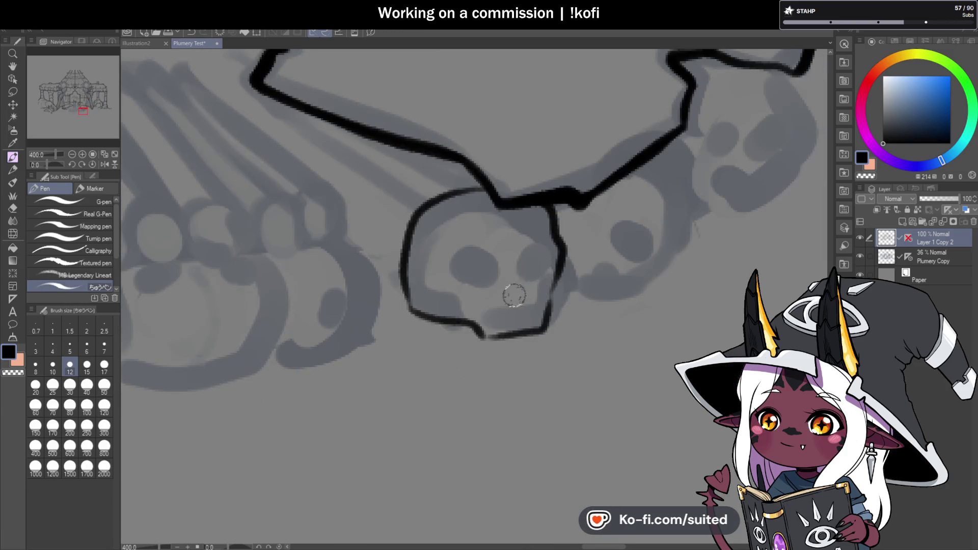
drag(509, 306, 514, 303)
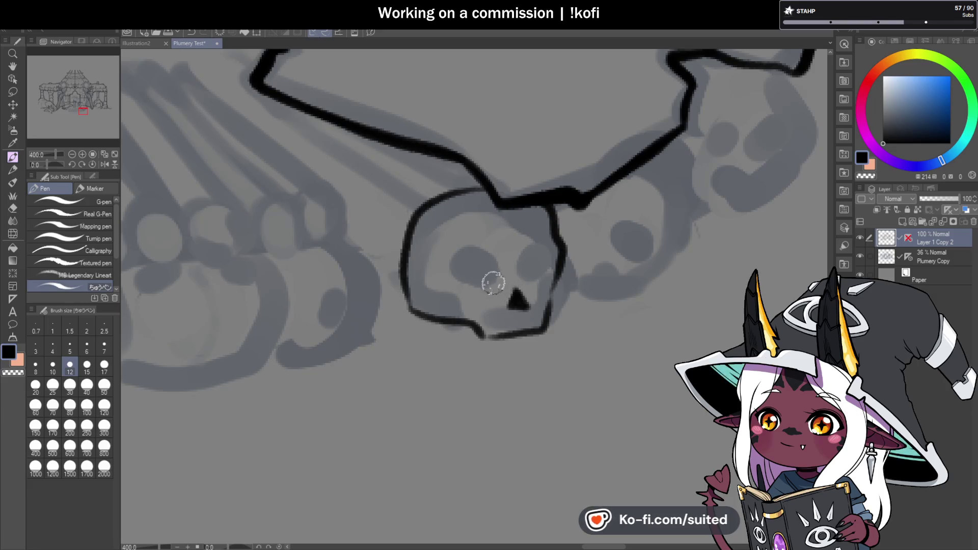
mouse_move(467, 264)
mouse_down()
mouse_move(441, 286)
mouse_move(472, 279)
mouse_move(461, 272)
mouse_move(464, 283)
mouse_up()
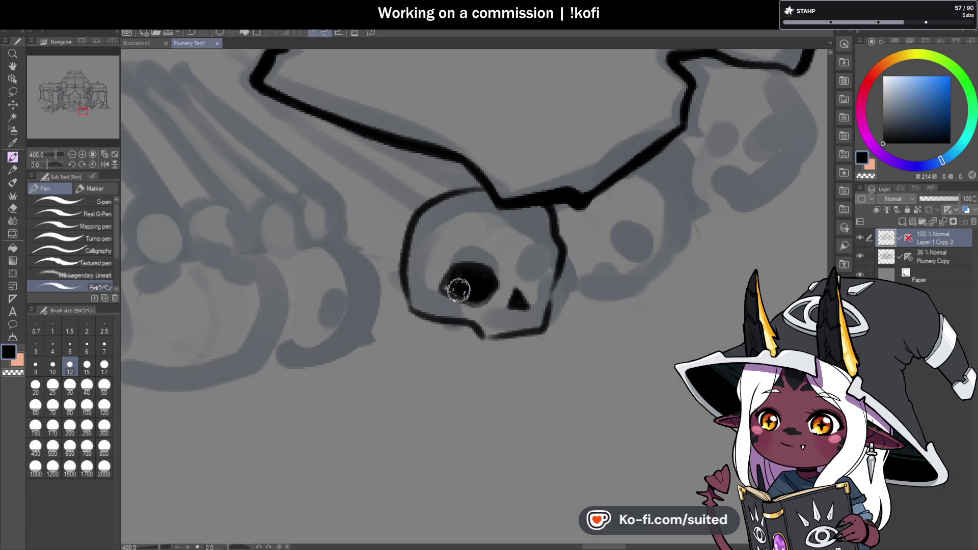
drag(544, 260, 532, 285)
drag(547, 250, 542, 278)
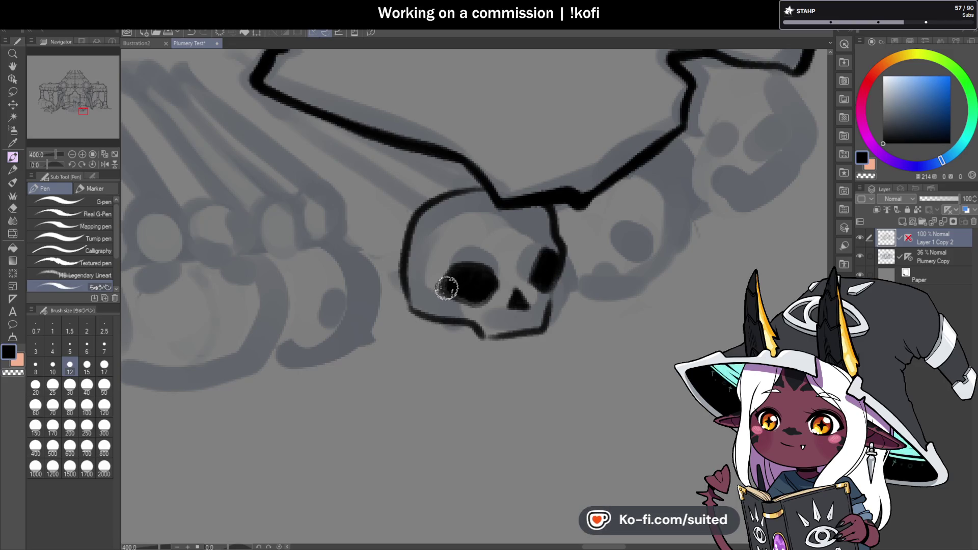
scroll(594, 295, down, 3)
scroll(594, 298, down, 2)
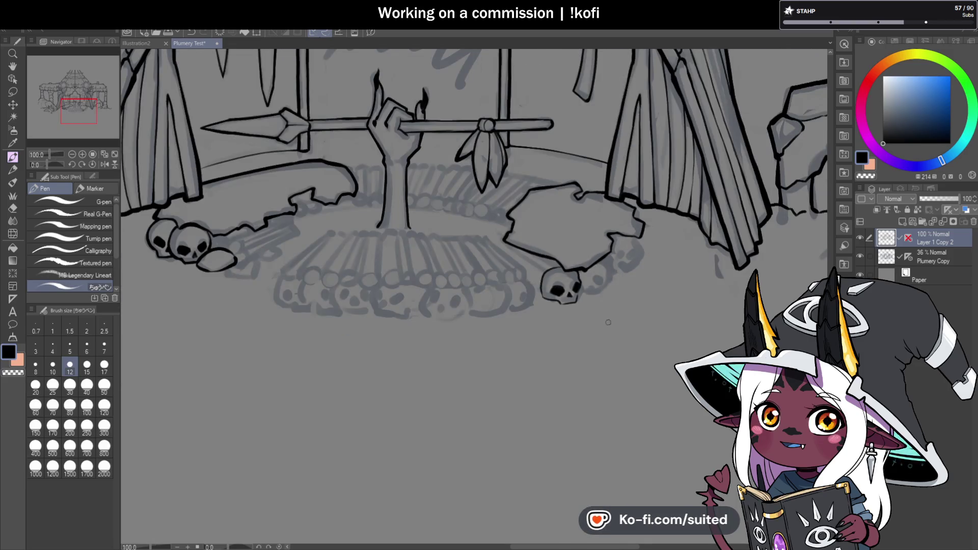
scroll(608, 320, up, 2)
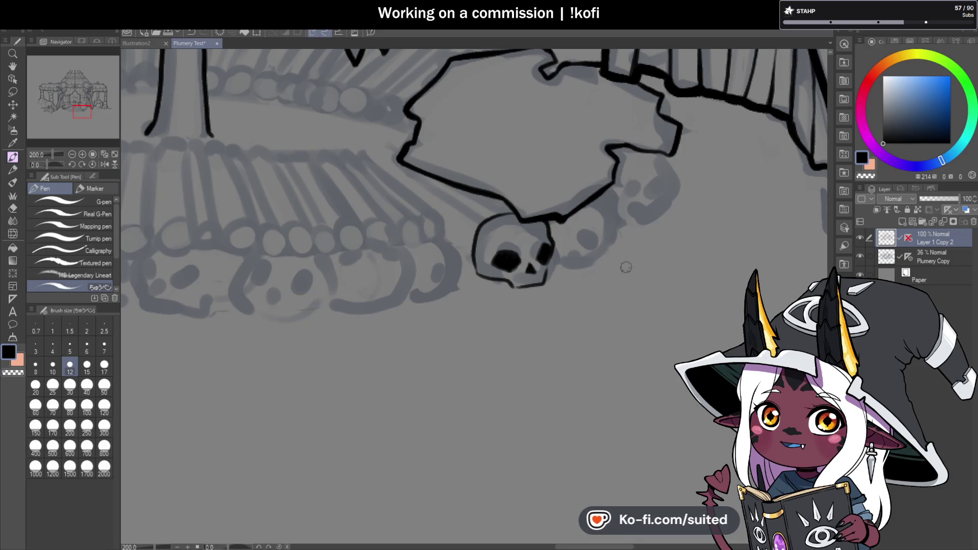
scroll(627, 235, up, 2)
Outline the second skull to the right, mark its nose, and fill its eye socket solid black.
drag(543, 149, 571, 178)
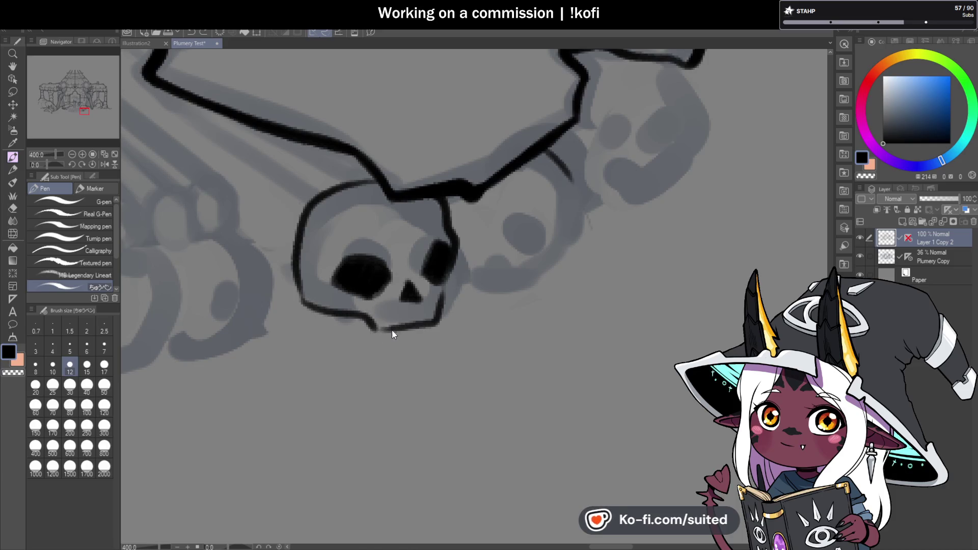
drag(437, 301, 453, 248)
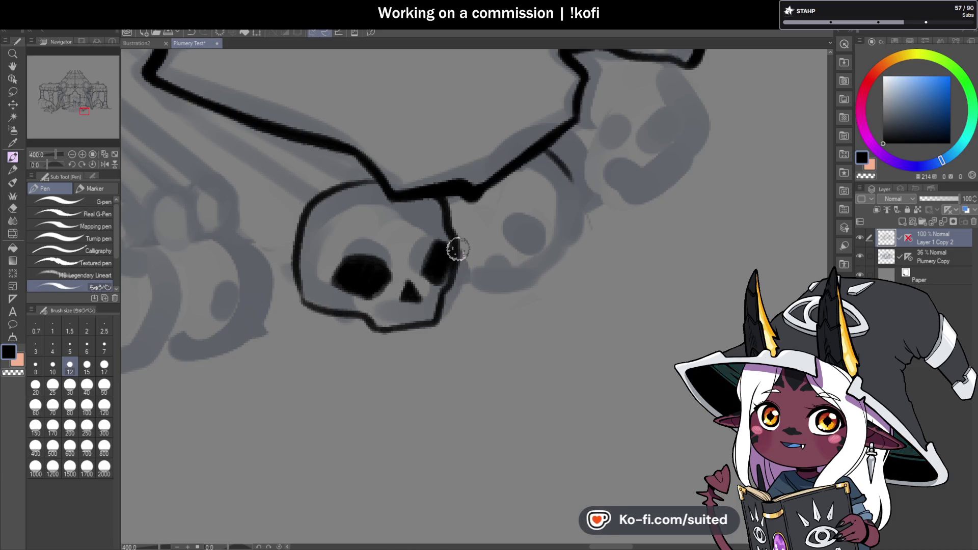
scroll(453, 248, down, 3)
scroll(414, 229, up, 5)
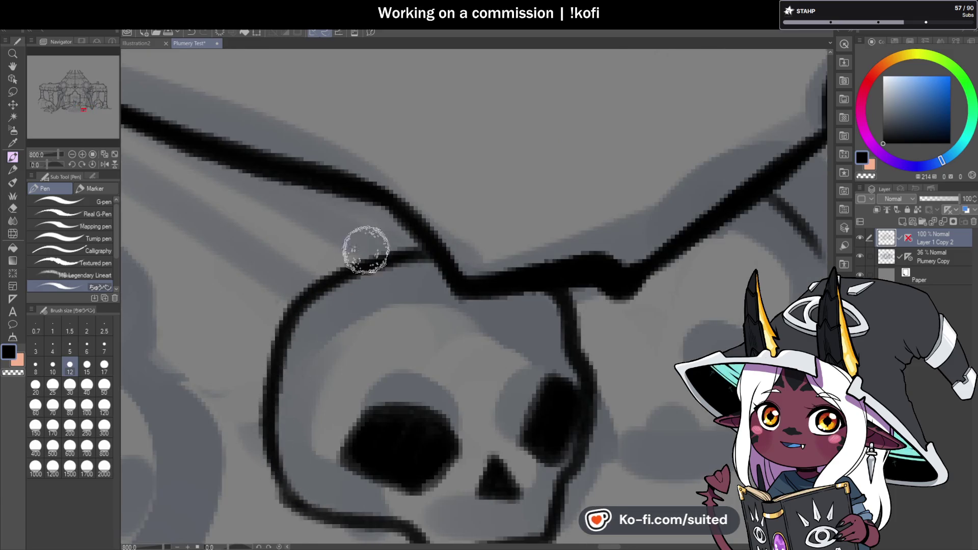
scroll(364, 246, down, 5)
scroll(542, 294, up, 2)
mouse_move(511, 172)
mouse_down()
mouse_move(500, 233)
mouse_move(458, 265)
mouse_move(390, 281)
mouse_up()
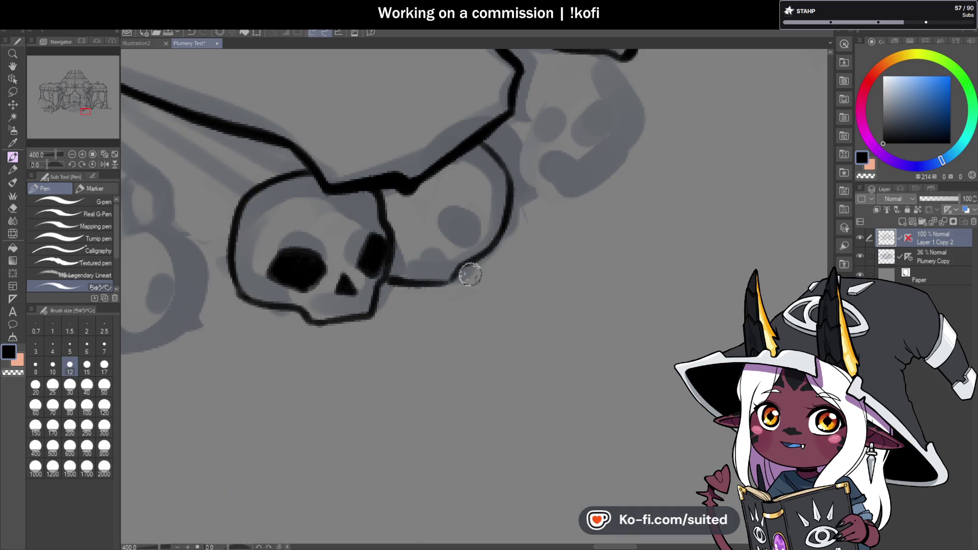
drag(417, 234, 421, 259)
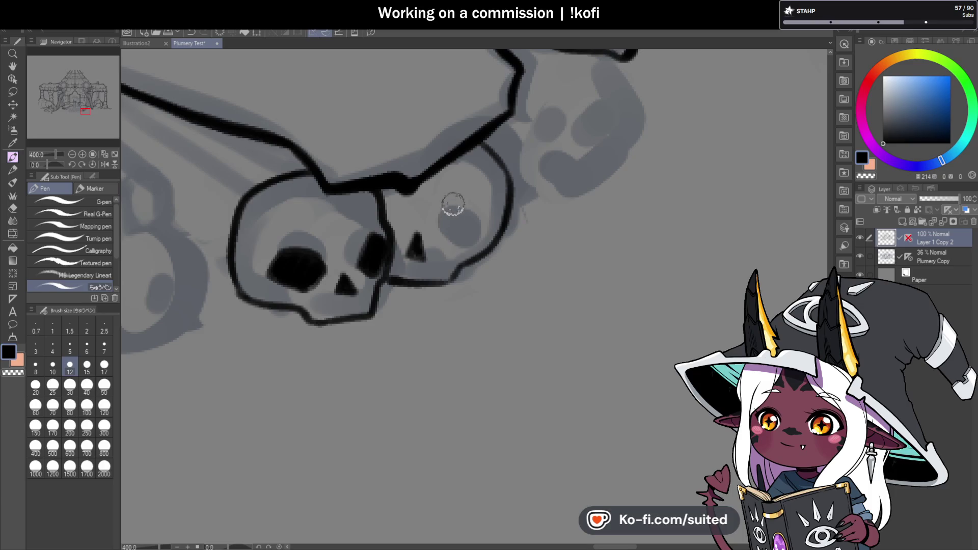
scroll(451, 209, up, 3)
mouse_move(410, 257)
mouse_down()
mouse_move(481, 226)
mouse_move(474, 284)
mouse_move(458, 251)
mouse_up()
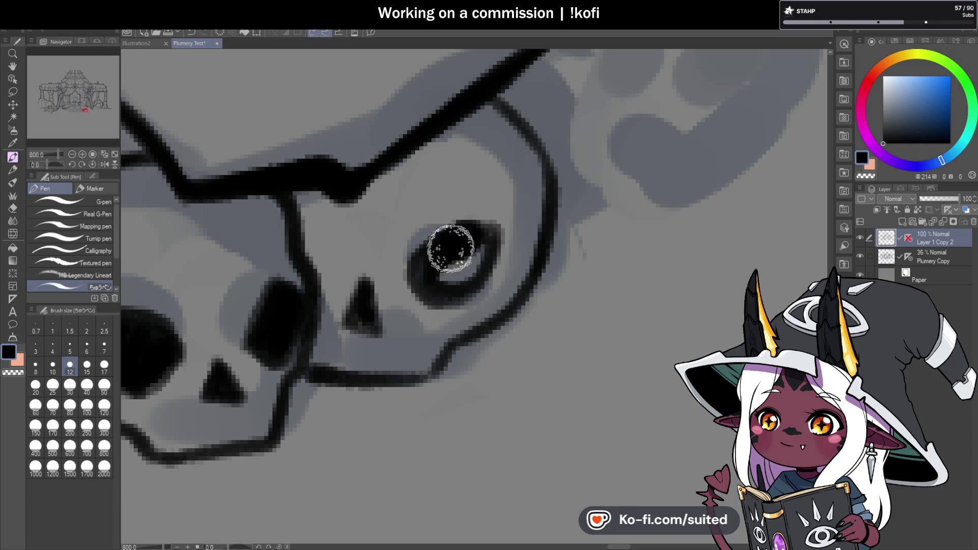
mouse_move(301, 213)
mouse_down()
mouse_move(326, 285)
mouse_move(305, 223)
mouse_move(338, 262)
mouse_up()
scroll(474, 263, down, 3)
scroll(528, 285, down, 2)
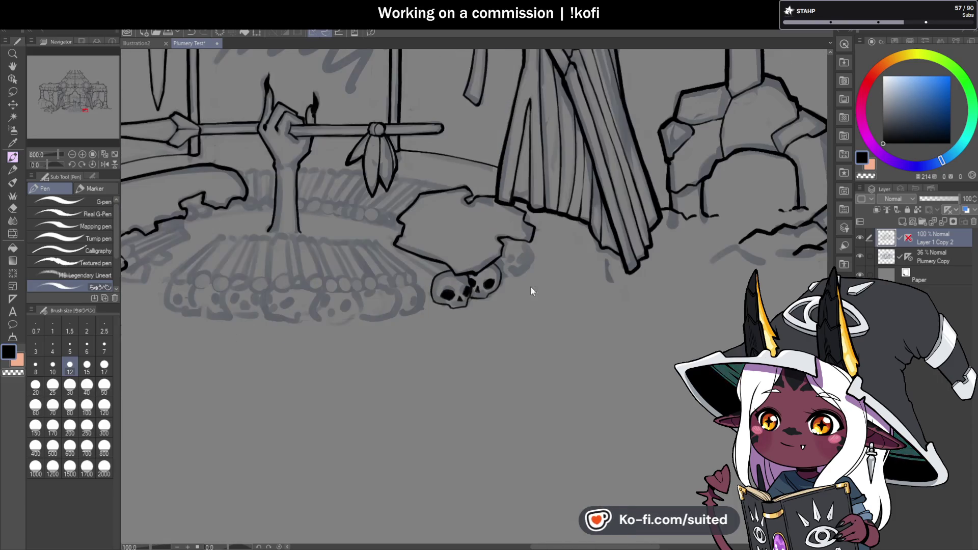
Thicken the right skull's right outline and close its jaw line along the left edge.
scroll(490, 274, up, 1)
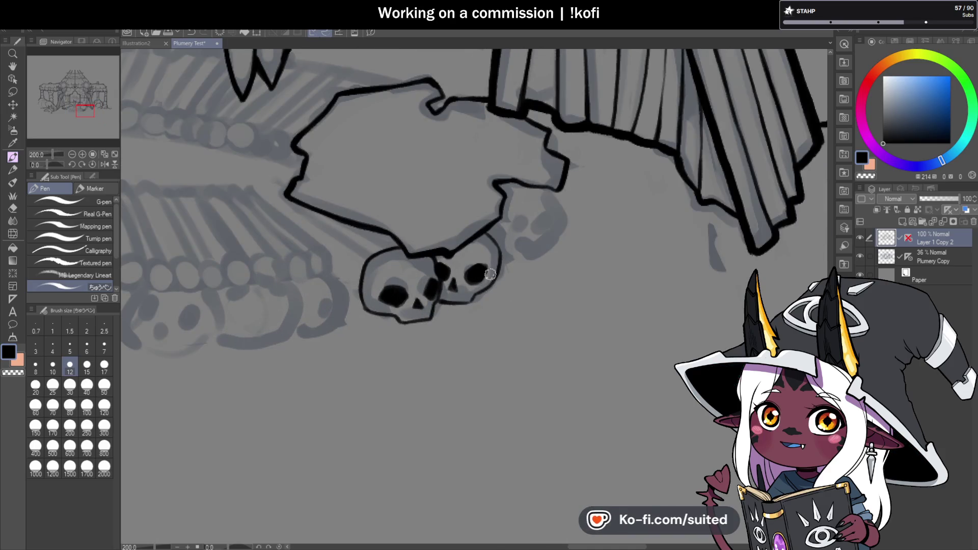
scroll(490, 274, up, 2)
scroll(511, 255, up, 2)
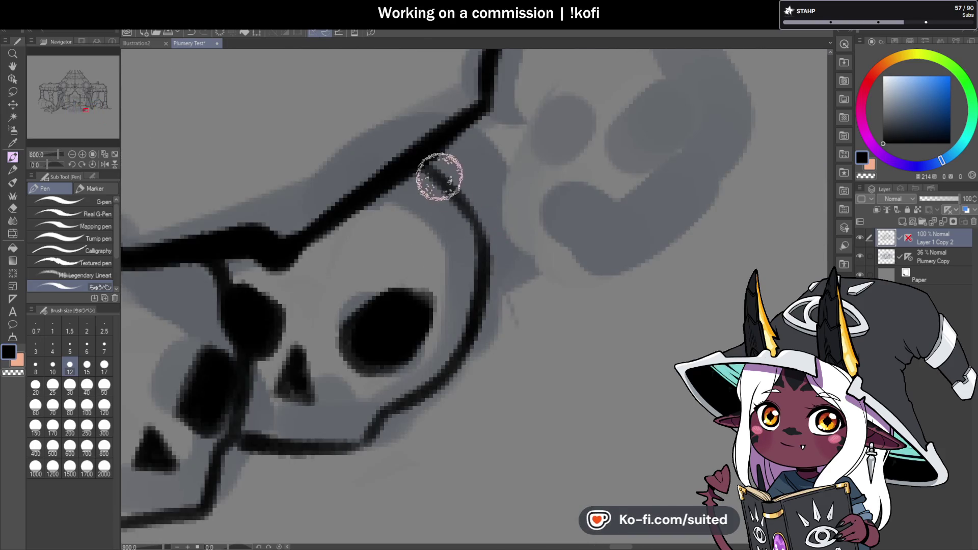
mouse_move(442, 181)
mouse_down()
mouse_move(484, 286)
mouse_move(389, 399)
mouse_up()
scroll(508, 264, down, 2)
scroll(490, 300, up, 2)
scroll(530, 291, down, 2)
scroll(493, 330, up, 2)
mouse_move(515, 308)
mouse_down()
mouse_move(347, 377)
mouse_move(229, 386)
mouse_move(214, 360)
mouse_up()
scroll(448, 327, down, 5)
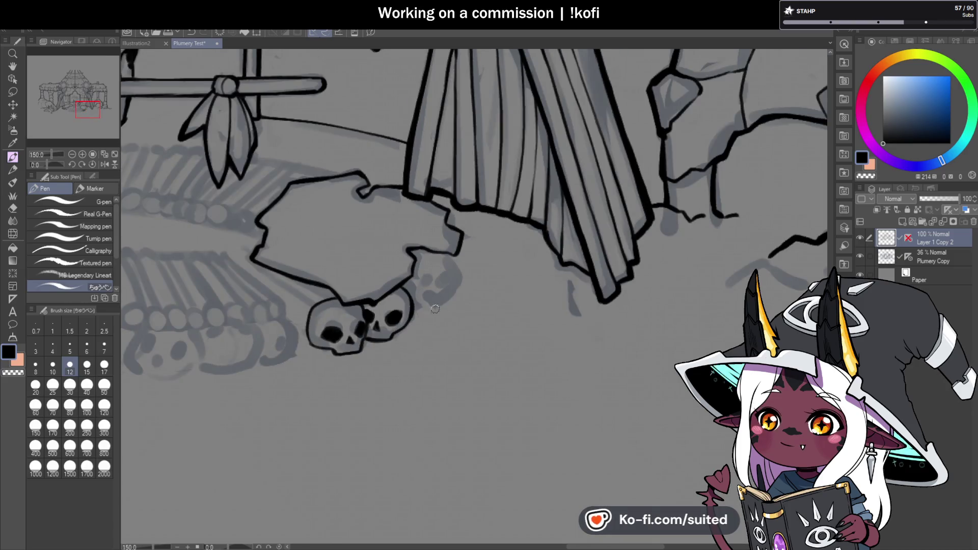
scroll(442, 316, up, 1)
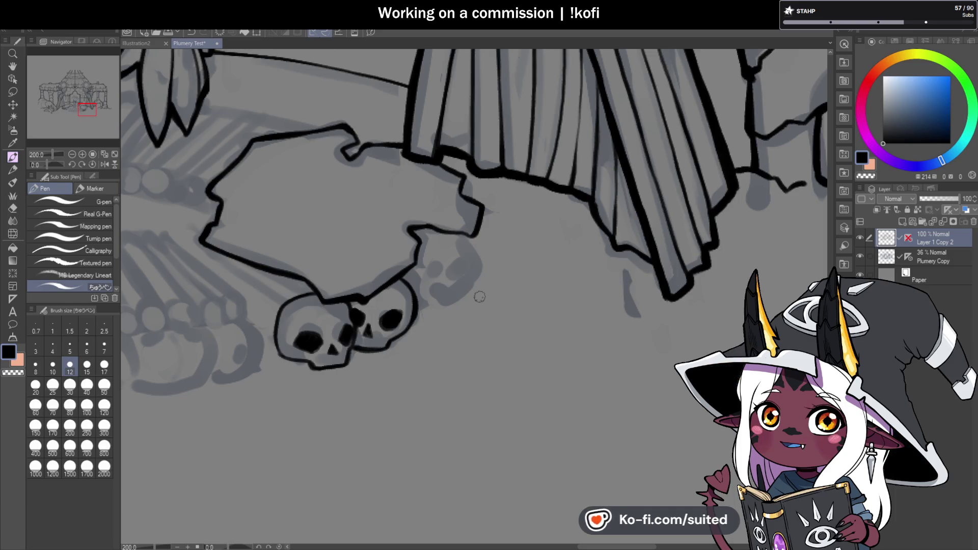
scroll(463, 285, down, 1)
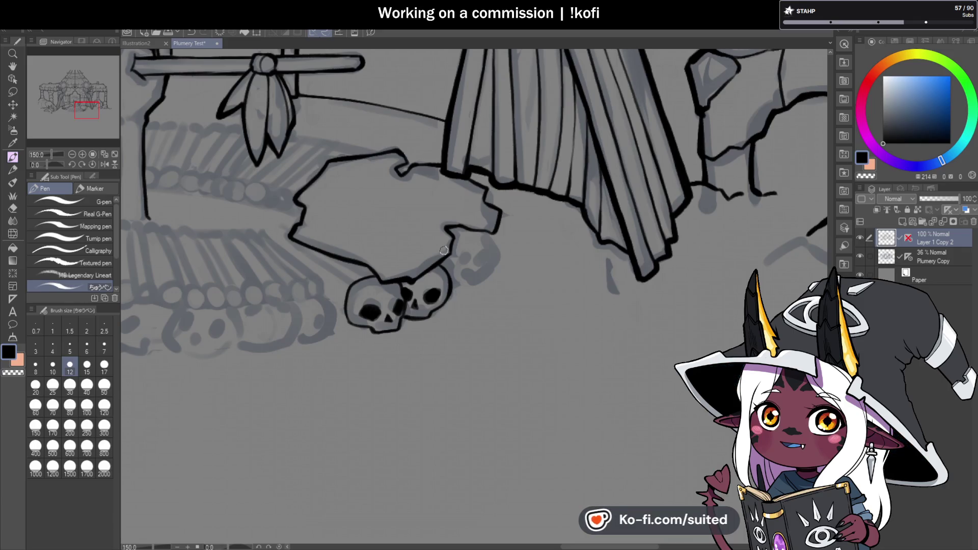
key(ctrl+plus)
key(ctrl+plus)
key(ctrl+plus)
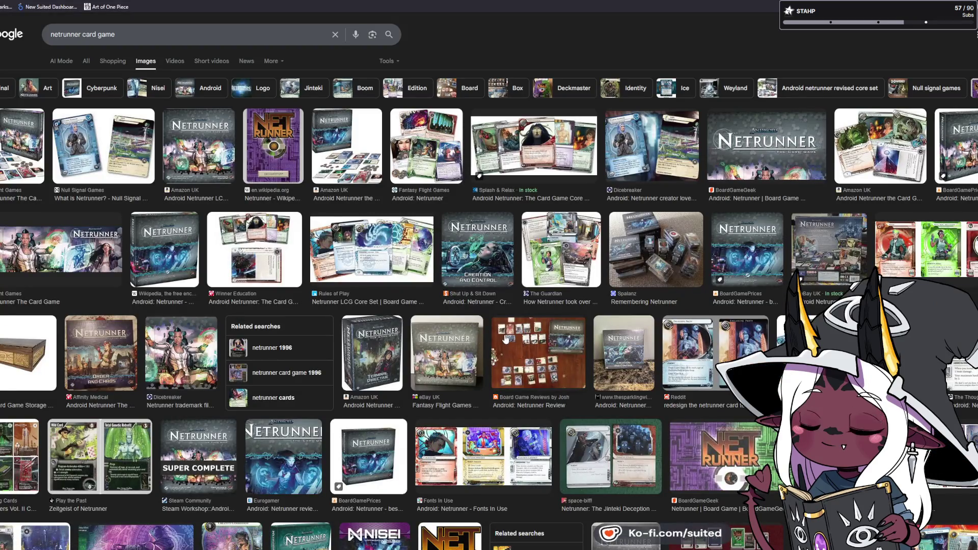
Preview two Netrunner image results, then open the System Gateway getting-started page from web results.
click(512, 157)
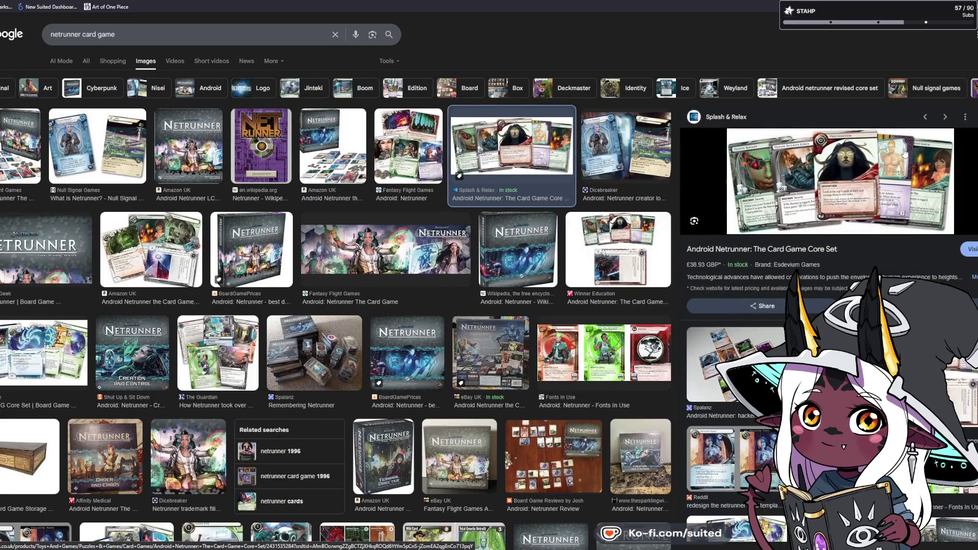
click(621, 457)
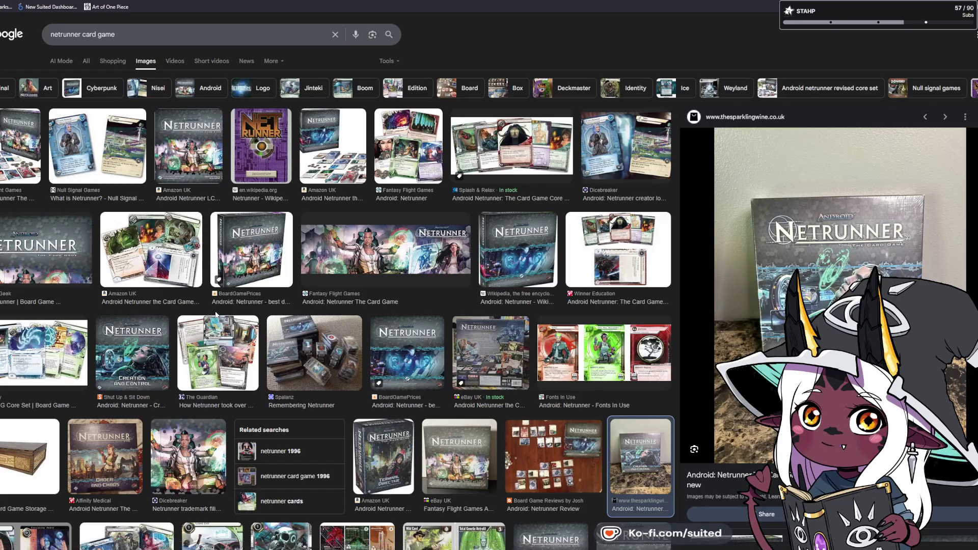
click(86, 60)
click(61, 143)
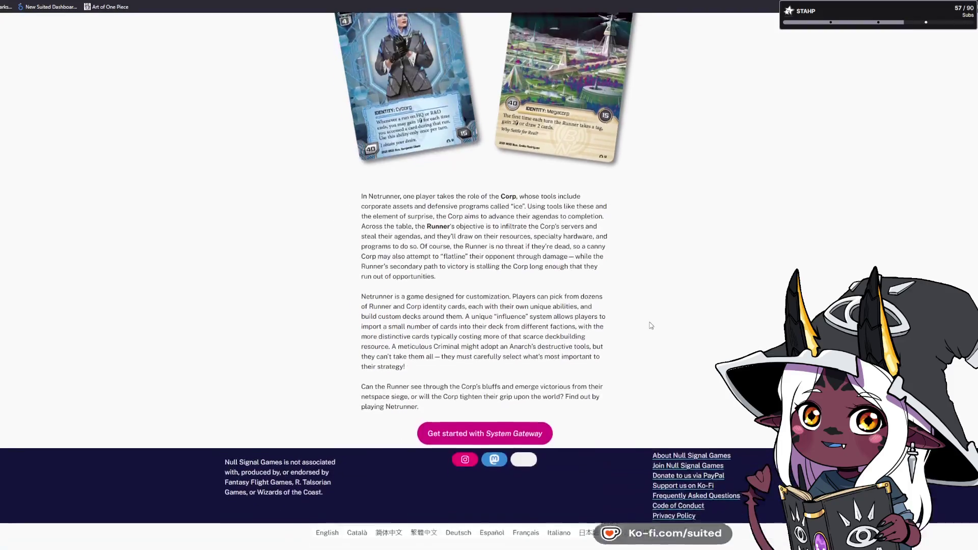
click(519, 427)
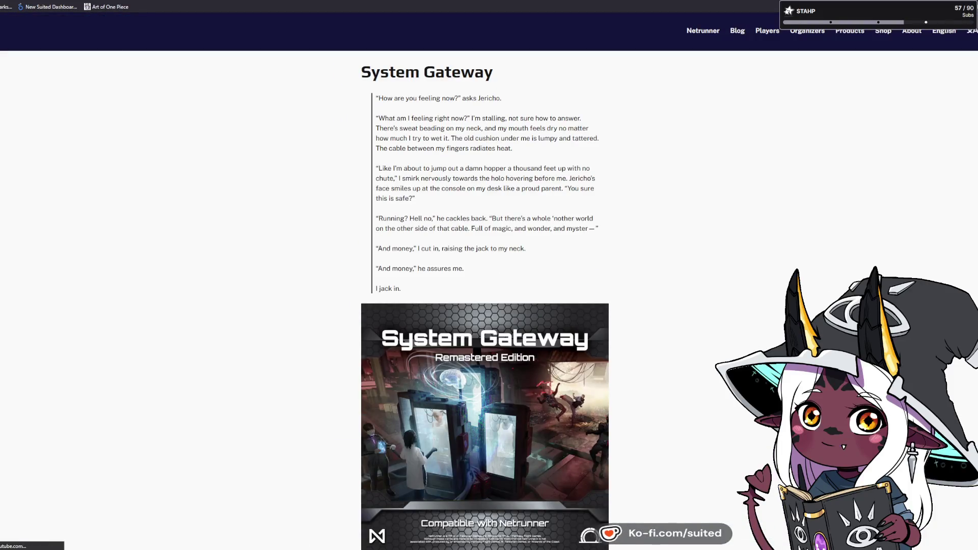
Expand the Print and Play, authorized resellers, and MakePlayingCards Premium and Standard sections.
scroll(695, 308, down, 3)
scroll(695, 308, down, 2)
scroll(695, 308, up, 1)
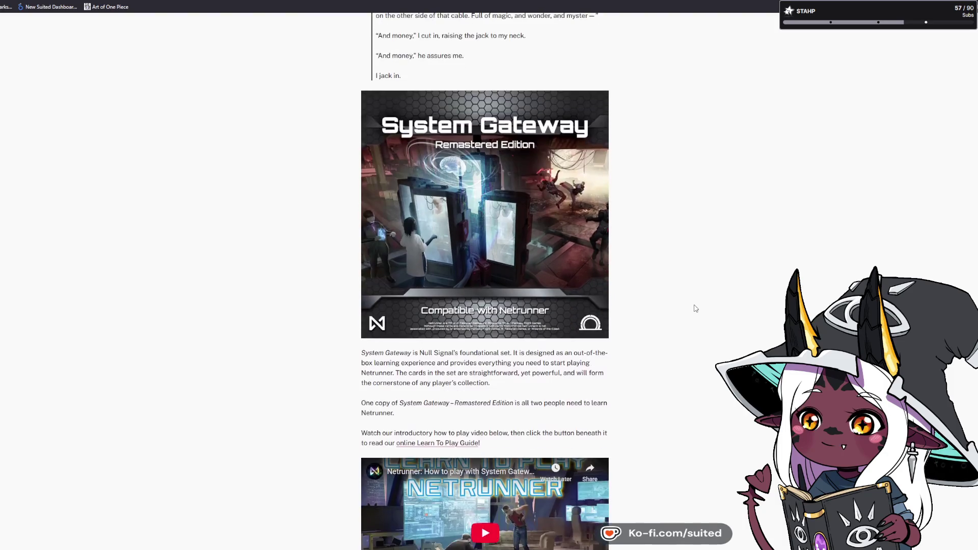
scroll(485, 282, down, 4)
scroll(484, 281, down, 5)
scroll(485, 282, down, 3)
scroll(485, 281, down, 6)
scroll(973, 378, down, 1)
scroll(974, 378, down, 3)
scroll(973, 378, up, 20)
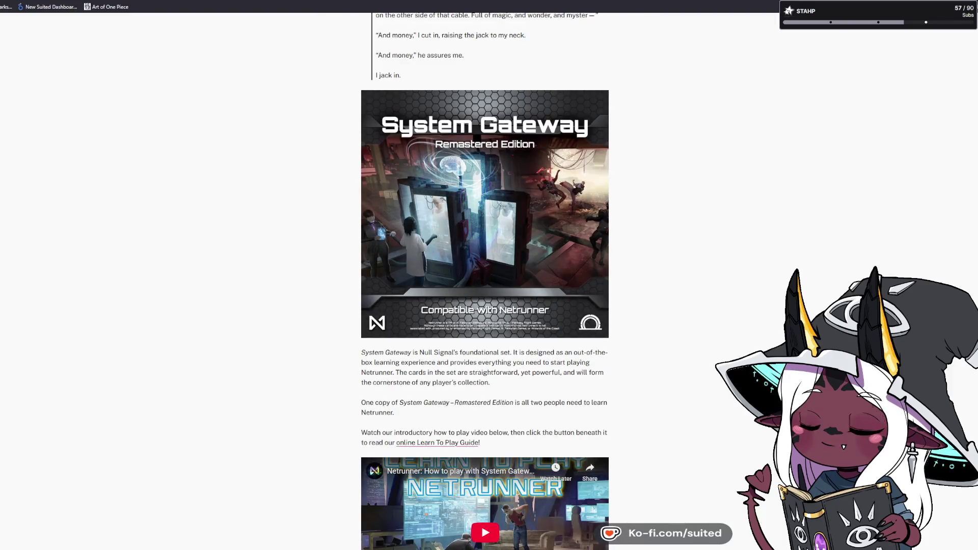
scroll(927, 193, down, 5)
scroll(927, 192, down, 10)
scroll(485, 281, down, 3)
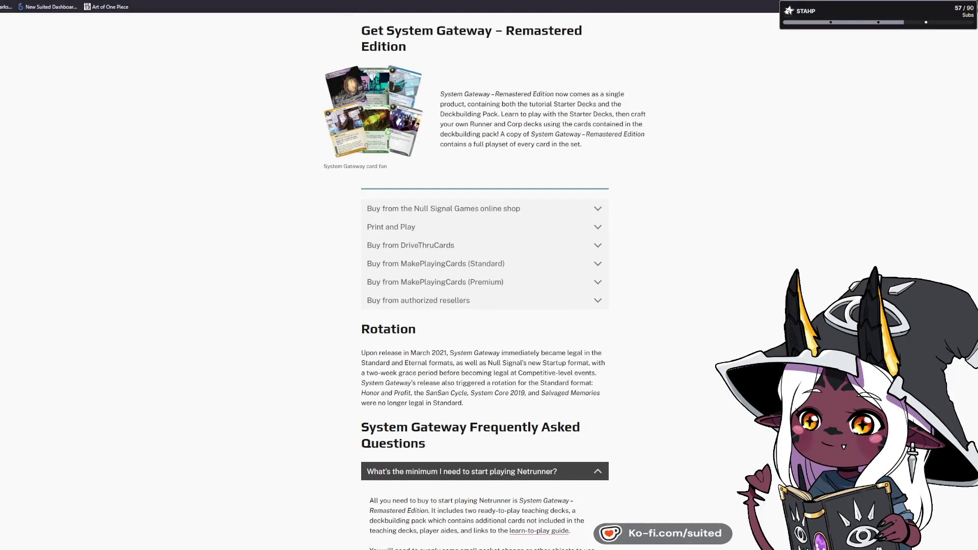
click(379, 228)
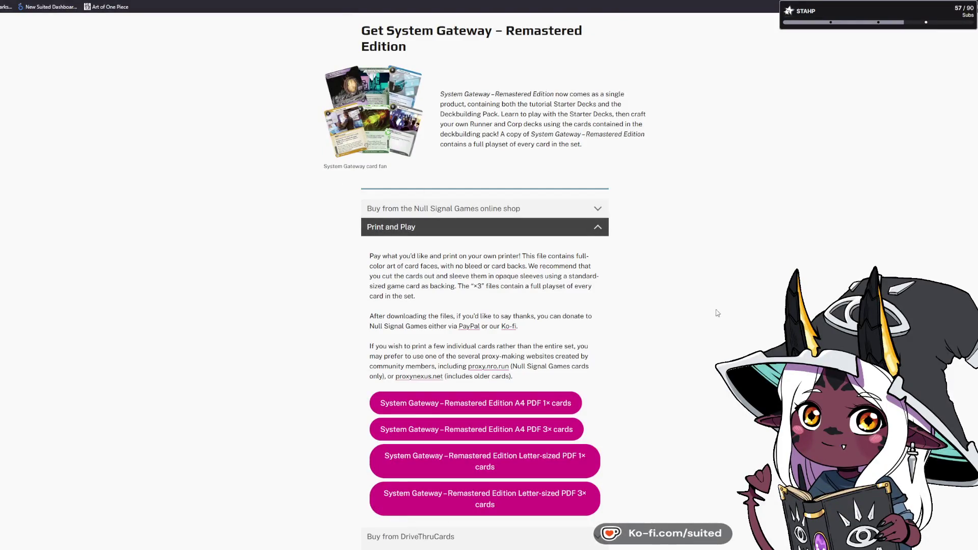
scroll(713, 318, down, 1)
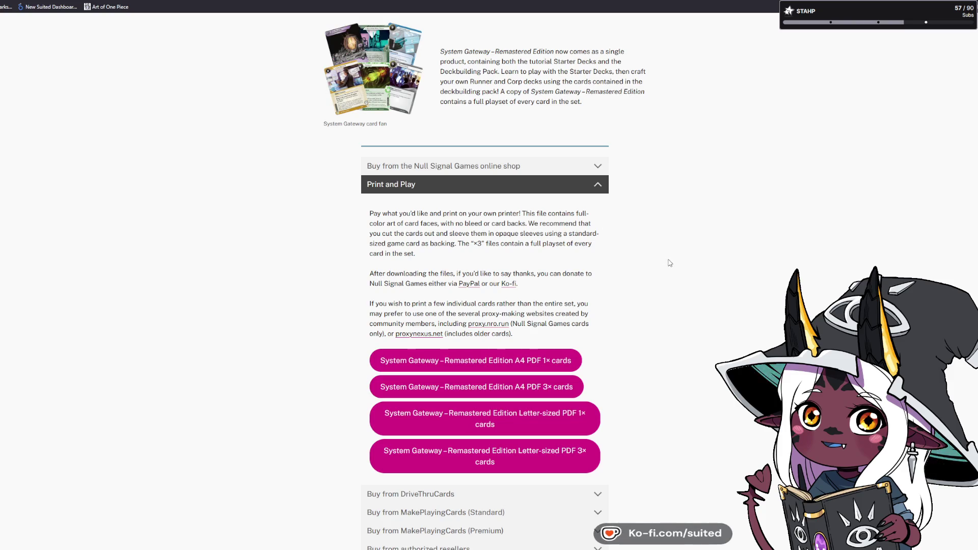
scroll(702, 285, down, 2)
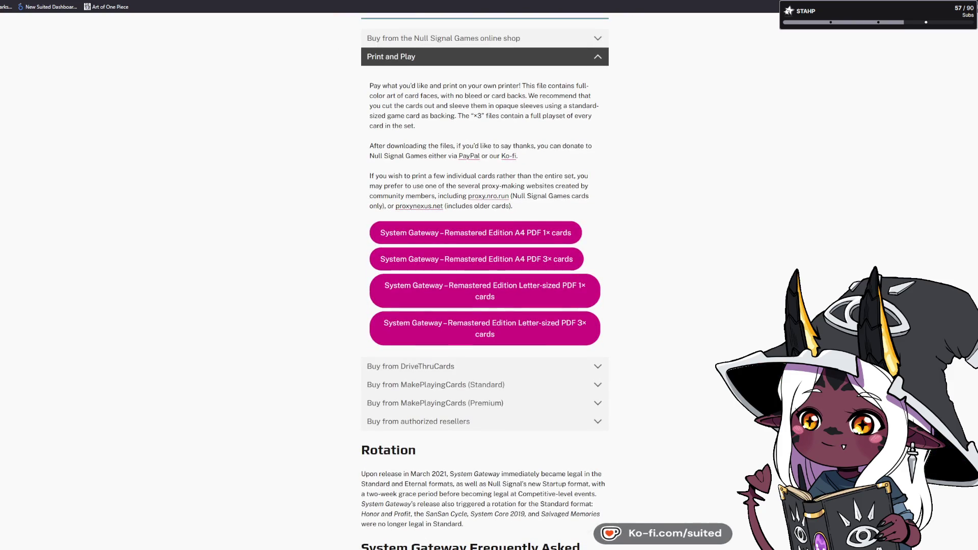
click(528, 422)
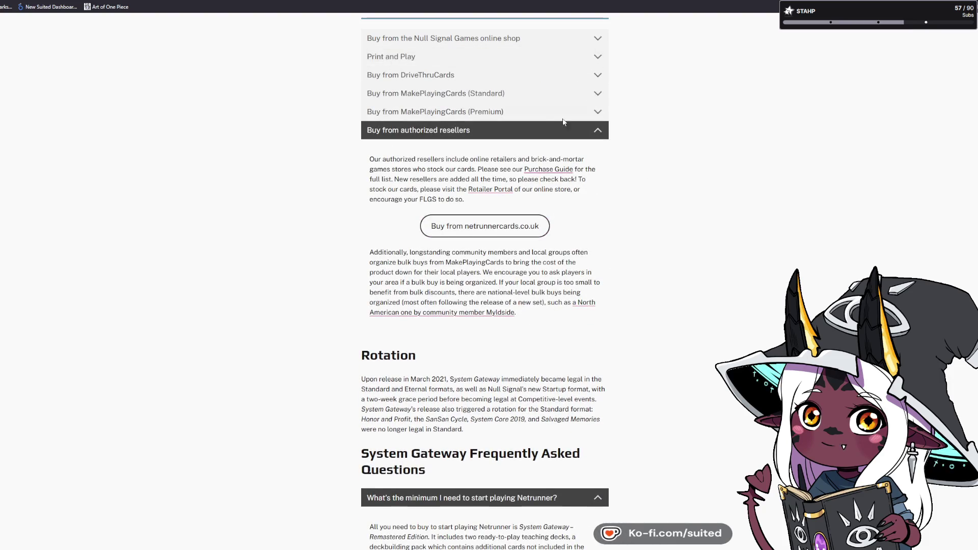
click(514, 112)
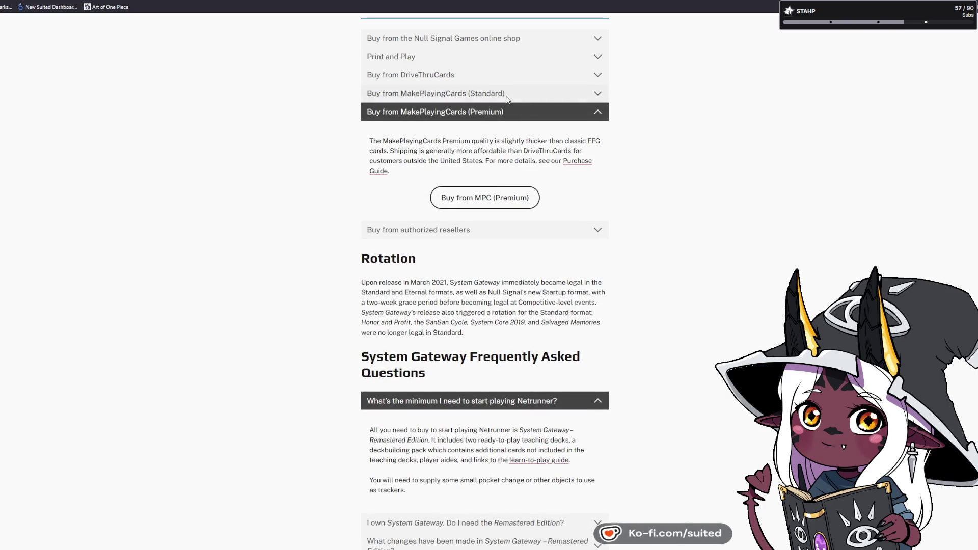
click(507, 97)
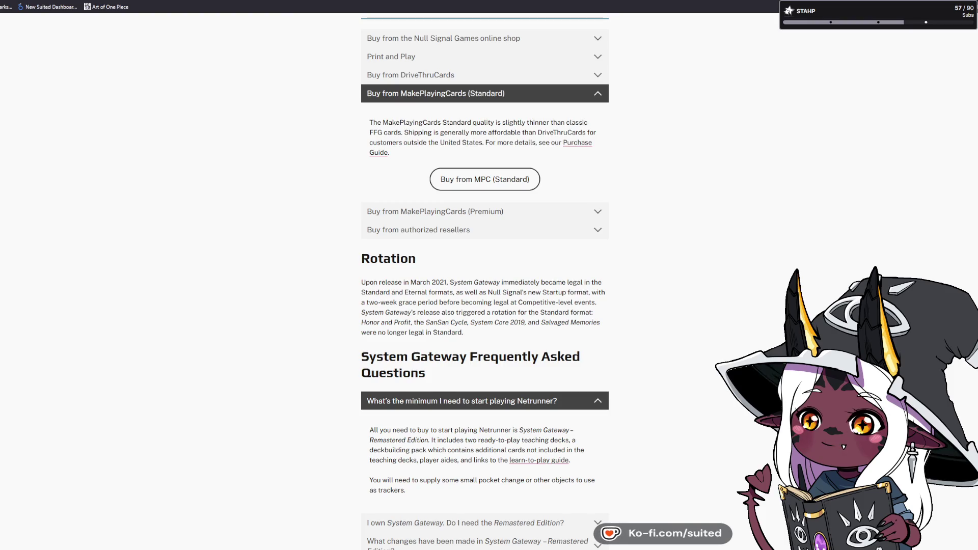
Go to the Netrunner homepage and open the 'What is Netrunner?' page.
scroll(463, 332, up, 8)
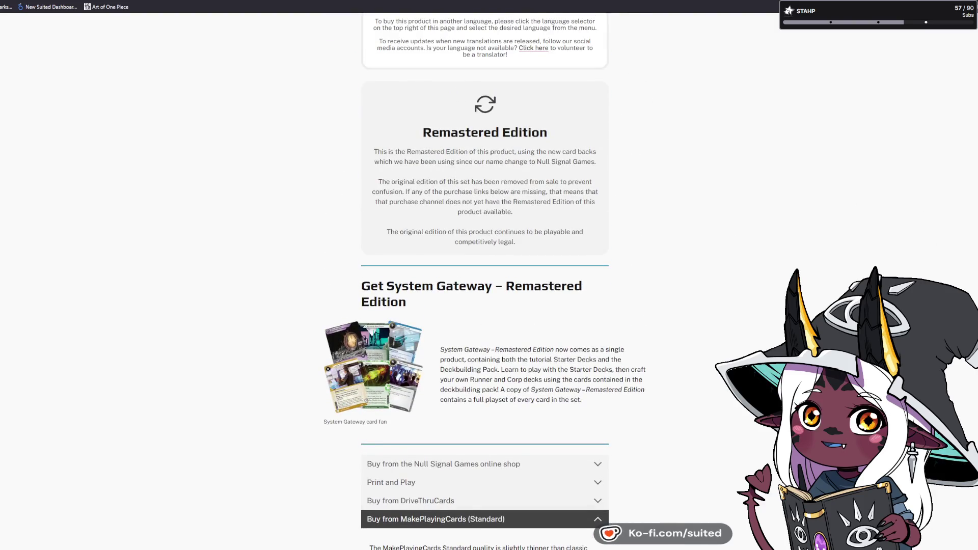
scroll(859, 66, up, 10)
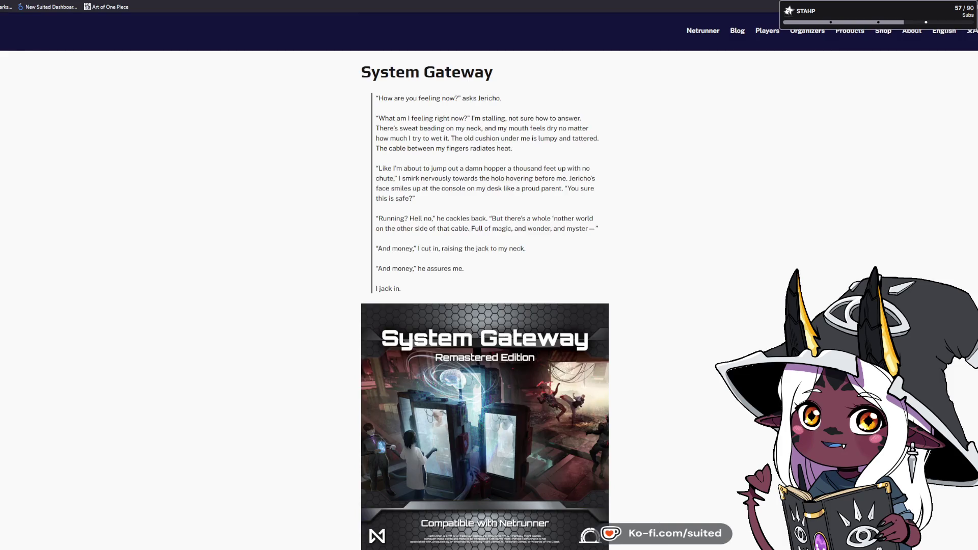
click(31, 30)
click(702, 33)
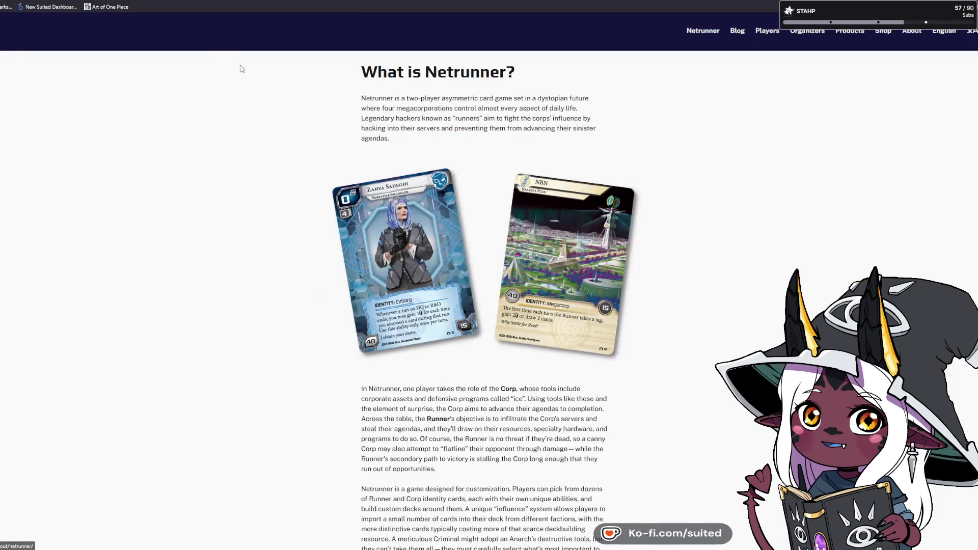
click(185, 4)
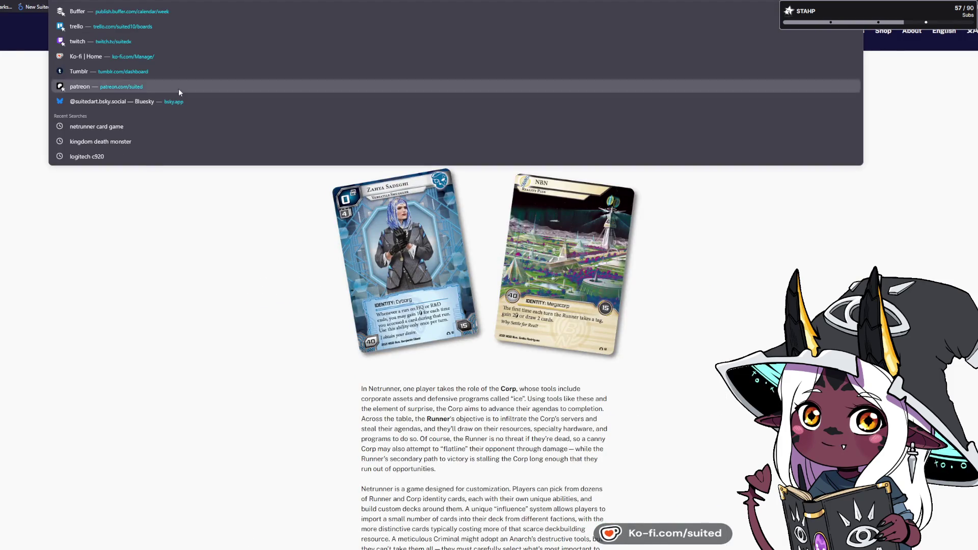
click(182, 530)
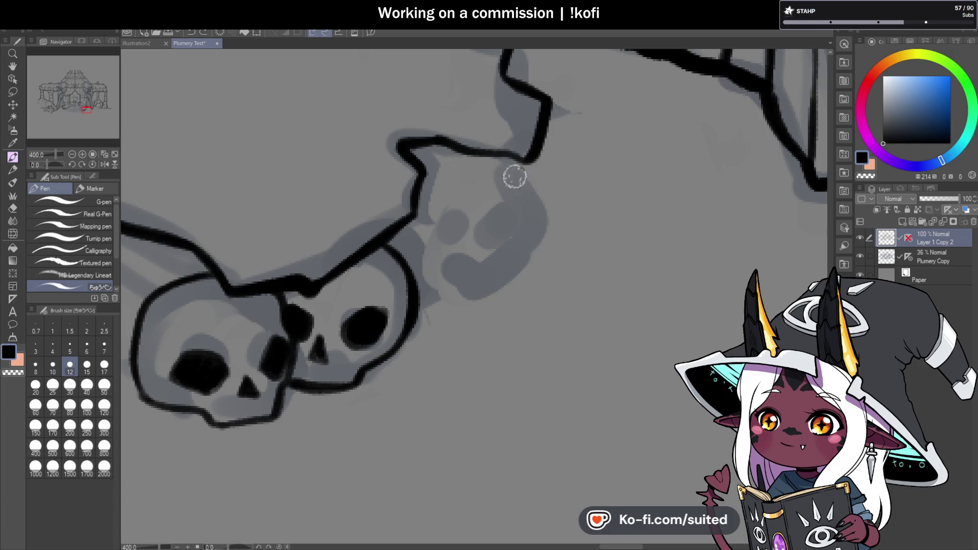
Draw the curved outline of a third skull beside the two inked ones.
drag(500, 161, 452, 288)
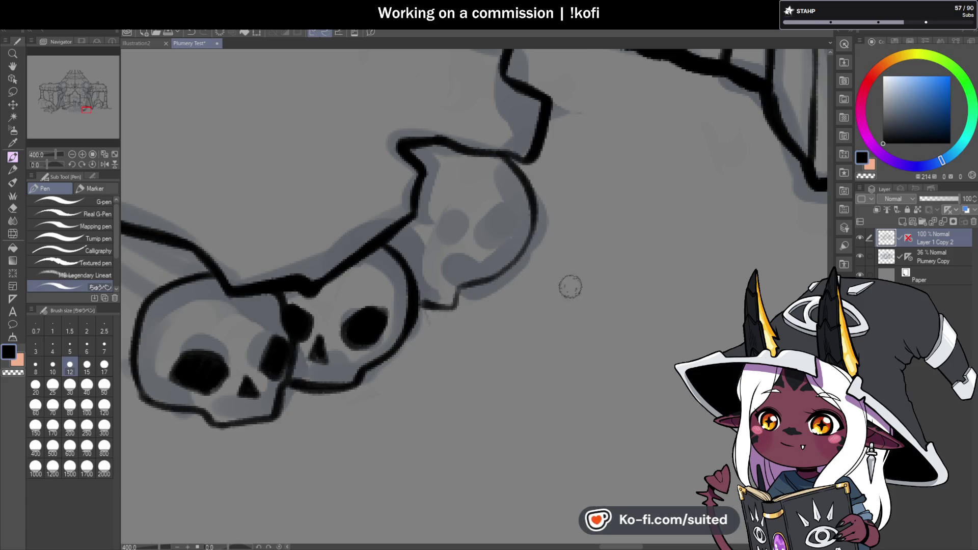
Ink the third skull's lower-right and curved right outline and a solid black eye socket, redoing misplaced strokes.
scroll(551, 291, down, 3)
scroll(551, 291, up, 3)
key(ctrl+z)
mouse_move(600, 210)
mouse_down()
mouse_move(579, 250)
mouse_move(490, 291)
mouse_up()
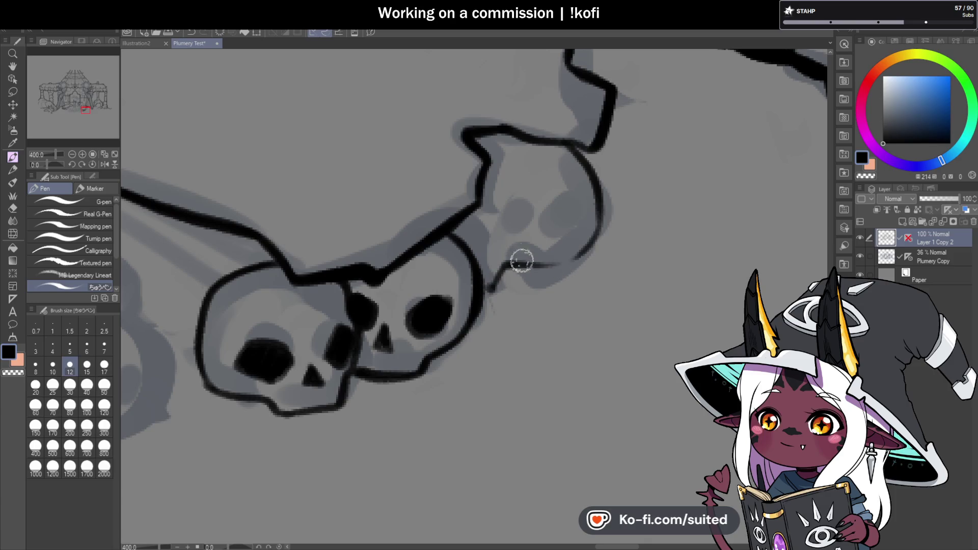
mouse_move(496, 200)
mouse_down()
mouse_move(494, 214)
mouse_move(515, 203)
mouse_move(489, 234)
mouse_up()
scroll(489, 234, down, 5)
scroll(556, 258, up, 5)
drag(532, 263, 559, 255)
mouse_move(591, 122)
mouse_down()
mouse_move(611, 148)
mouse_move(585, 203)
mouse_up()
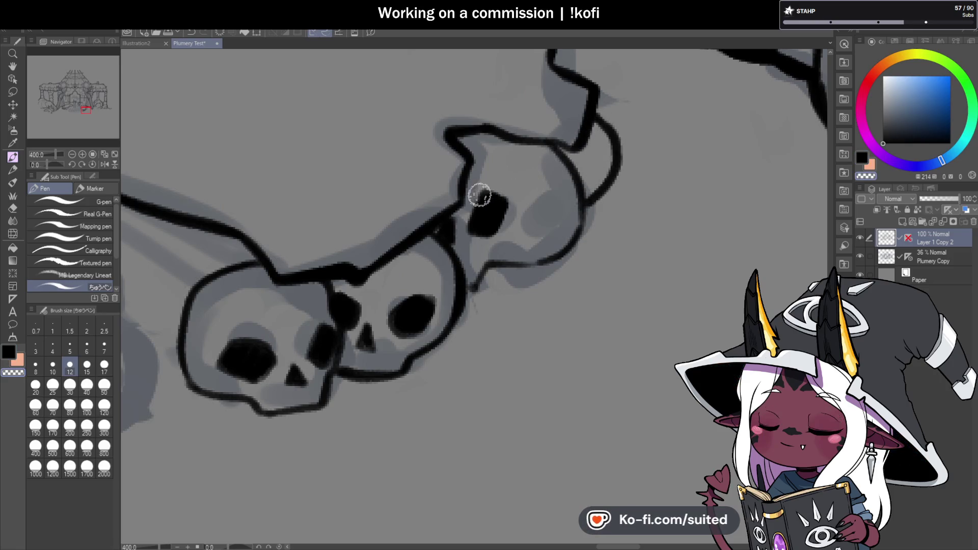
key(ctrl+z)
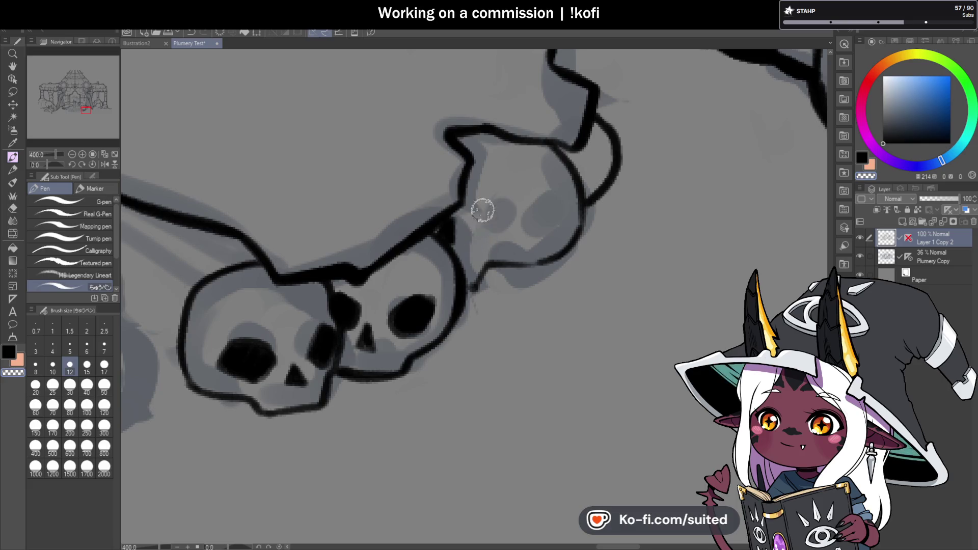
mouse_move(466, 217)
mouse_down()
mouse_move(476, 230)
mouse_move(500, 210)
mouse_up()
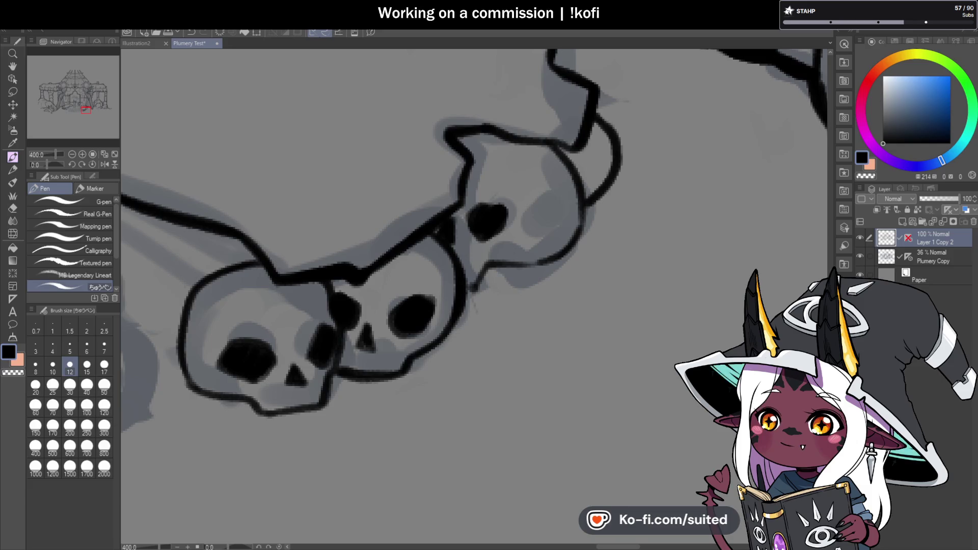
scroll(518, 257, up, 2)
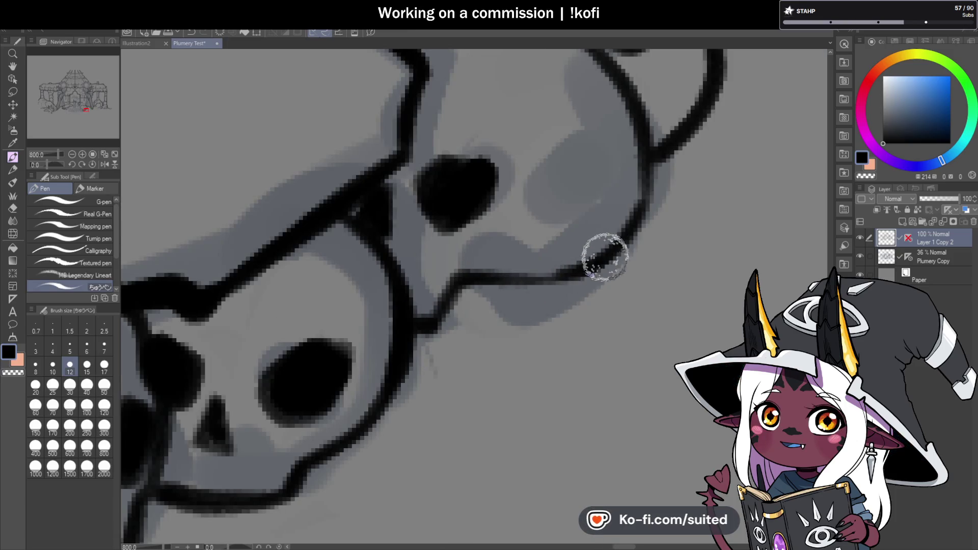
Save the drawing and add short crack lines under the rock.
scroll(586, 252, down, 5)
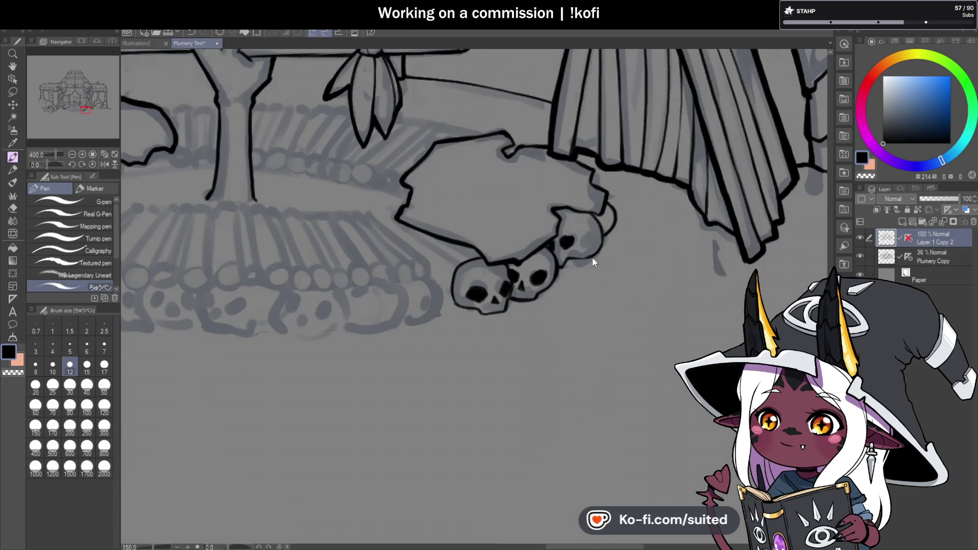
key(ctrl+s)
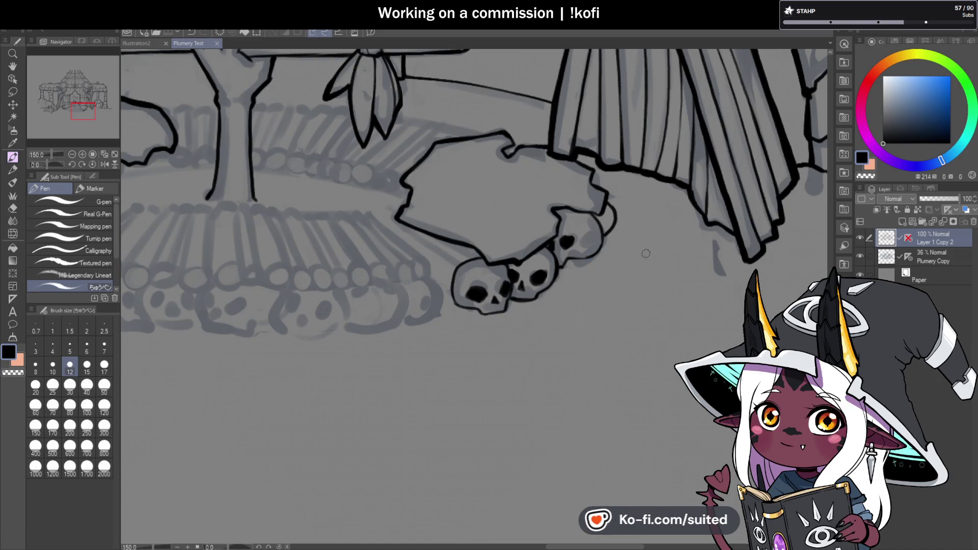
scroll(509, 245, up, 1)
mouse_move(504, 243)
mouse_down()
mouse_move(502, 254)
mouse_move(516, 252)
mouse_up()
scroll(561, 227, down, 2)
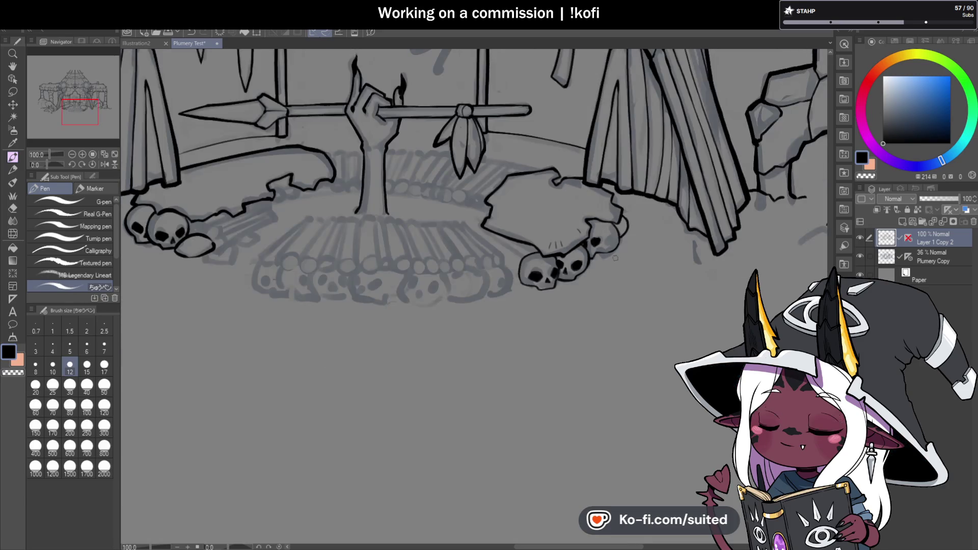
scroll(594, 234, up, 1)
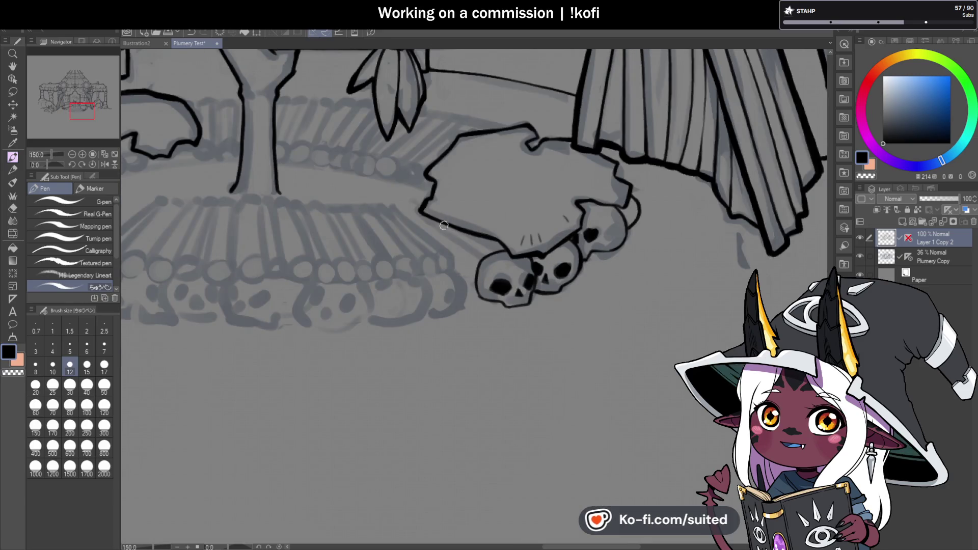
With the canvas rotated, ink the rock's slanted side edge, then reset rotation to upright.
click(53, 165)
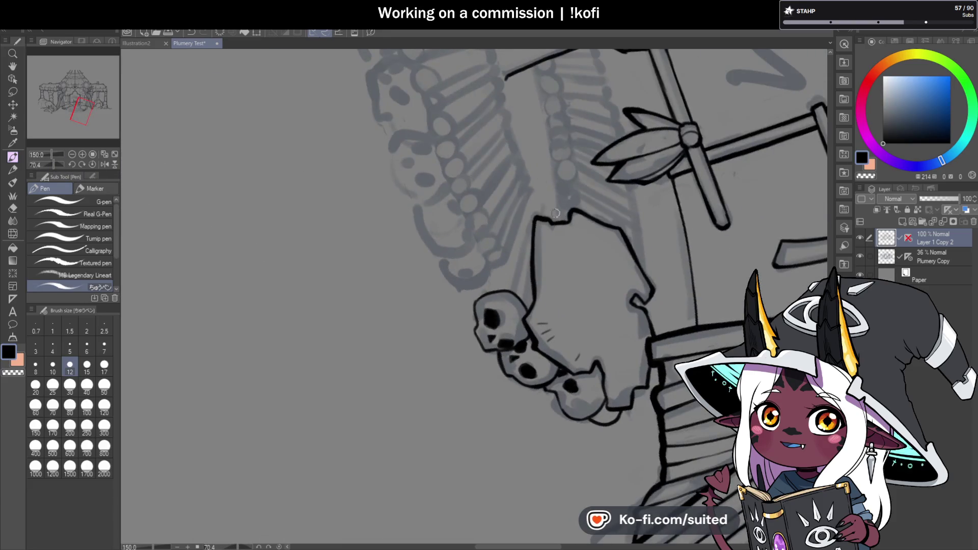
scroll(513, 262, up, 1)
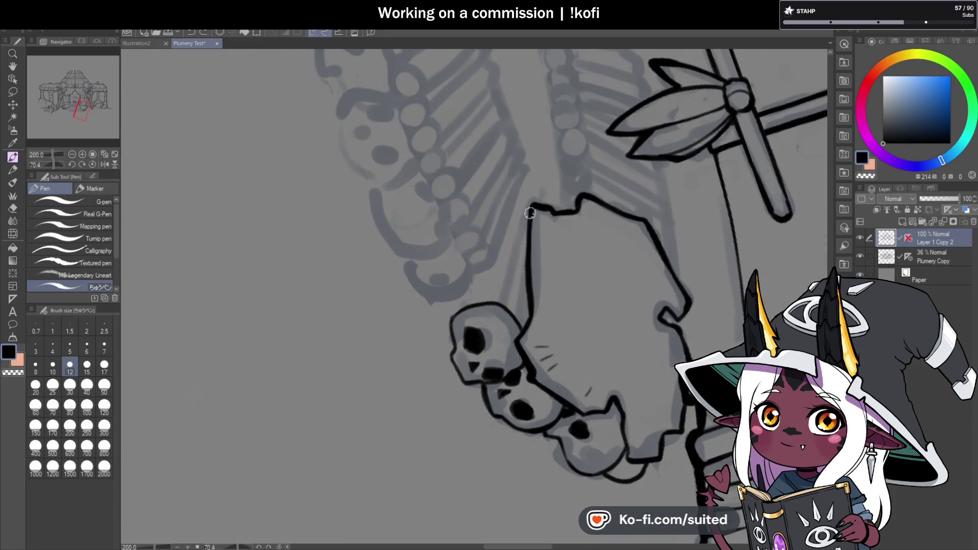
mouse_move(529, 207)
mouse_down()
mouse_move(501, 304)
mouse_move(508, 353)
mouse_up()
scroll(501, 305, up, 2)
key(ctrl+z)
drag(535, 258, 514, 346)
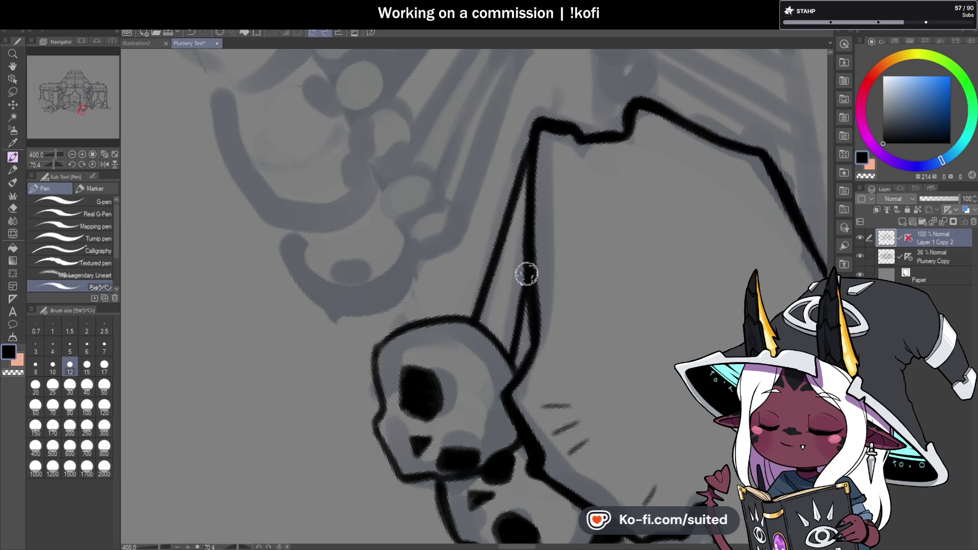
scroll(521, 288, down, 5)
click(92, 165)
key(ctrl+minus)
key(ctrl+minus)
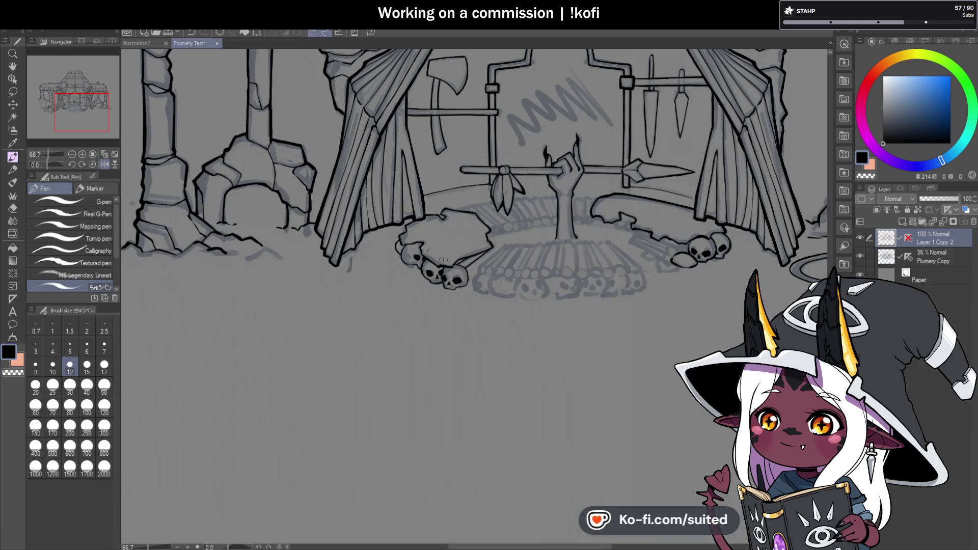
Mirror the canvas and ink the log pile's top outline and two more logs with rounded ends.
click(104, 164)
scroll(697, 260, down, 1)
scroll(444, 231, up, 1)
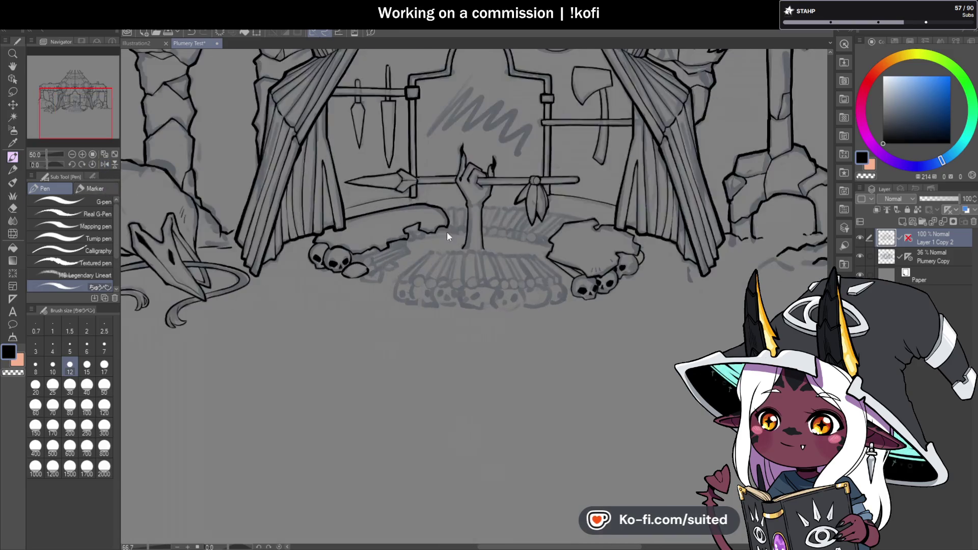
scroll(452, 243, up, 2)
scroll(646, 198, down, 1)
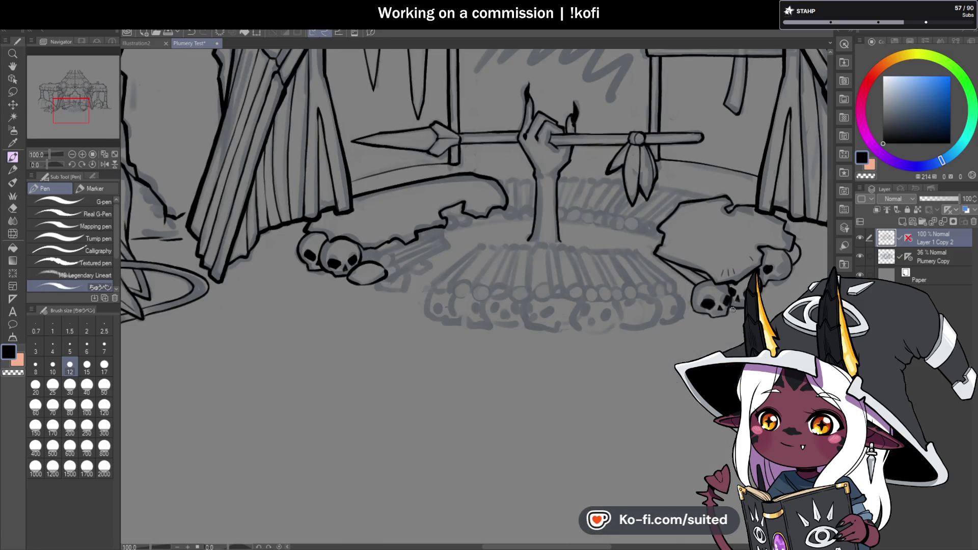
scroll(519, 195, up, 4)
mouse_move(449, 125)
mouse_down()
mouse_move(461, 153)
mouse_move(504, 121)
mouse_move(511, 270)
mouse_up()
mouse_move(512, 124)
mouse_down()
mouse_move(527, 254)
mouse_move(499, 283)
mouse_up()
mouse_move(532, 131)
mouse_down()
mouse_move(574, 144)
mouse_move(574, 267)
mouse_up()
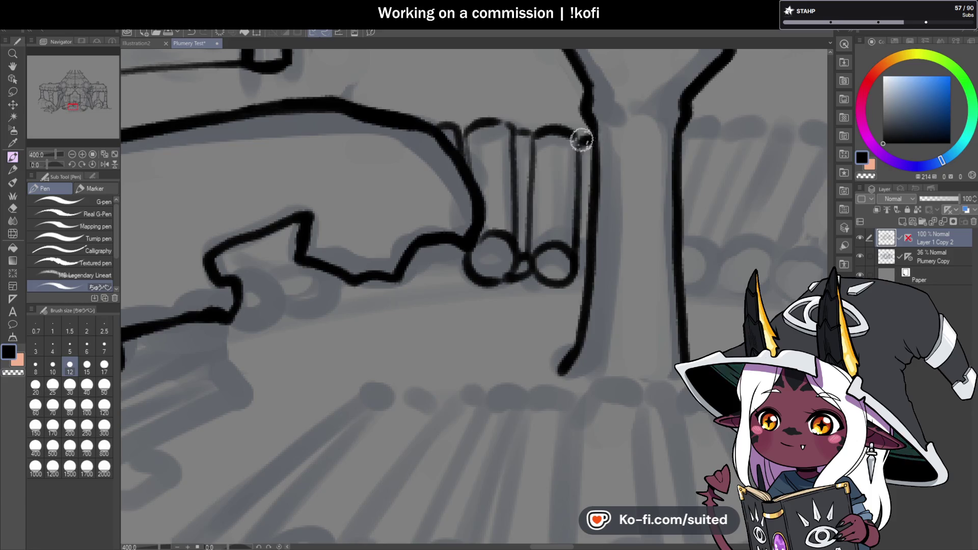
Zoom out to the whole scene and hide the grey sketch layer to check the lineart.
key(ctrl+alt+0)
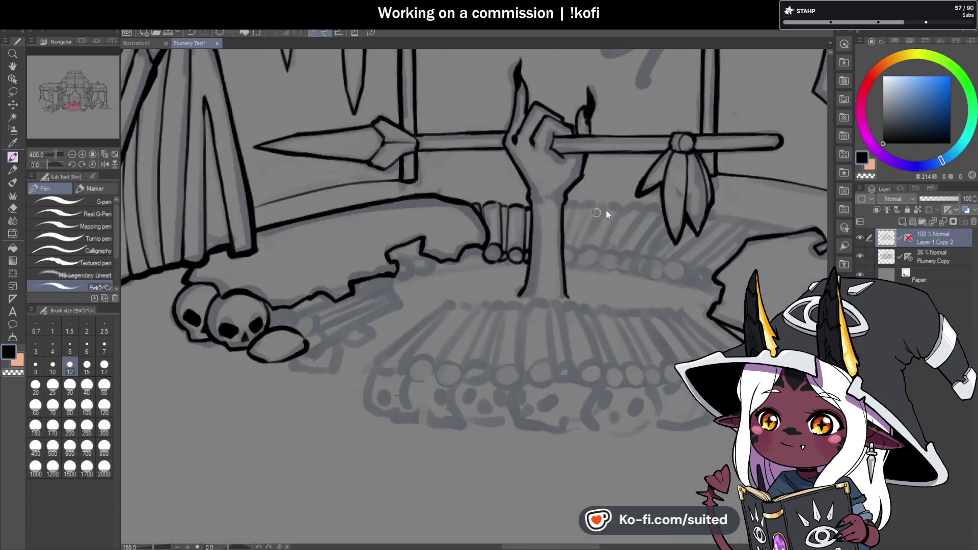
scroll(636, 225, up, 2)
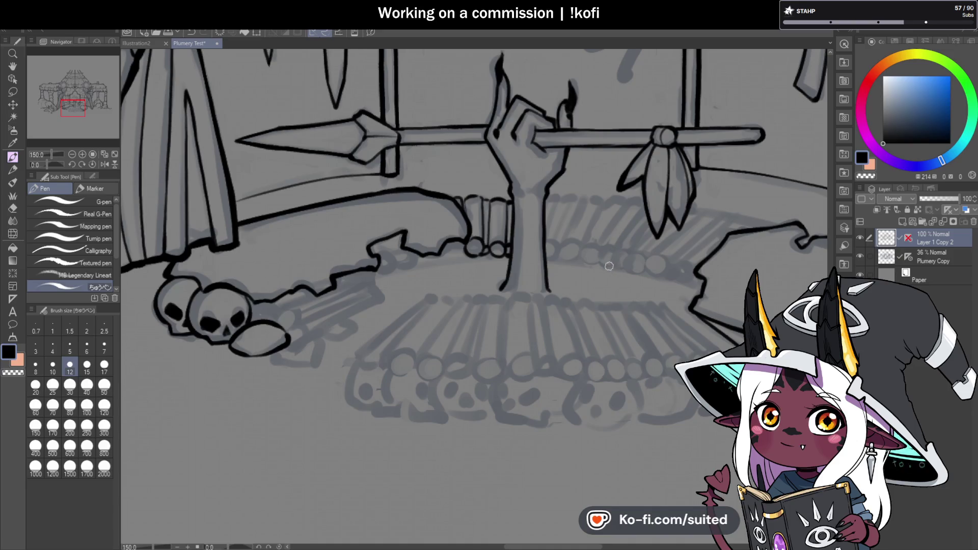
scroll(536, 303, down, 2)
scroll(512, 380, down, 1)
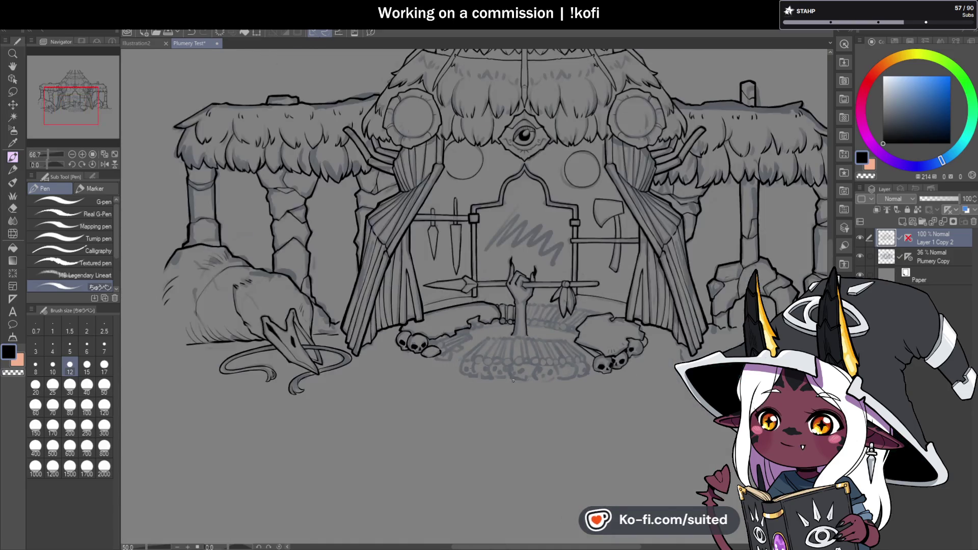
click(860, 256)
scroll(660, 279, down, 1)
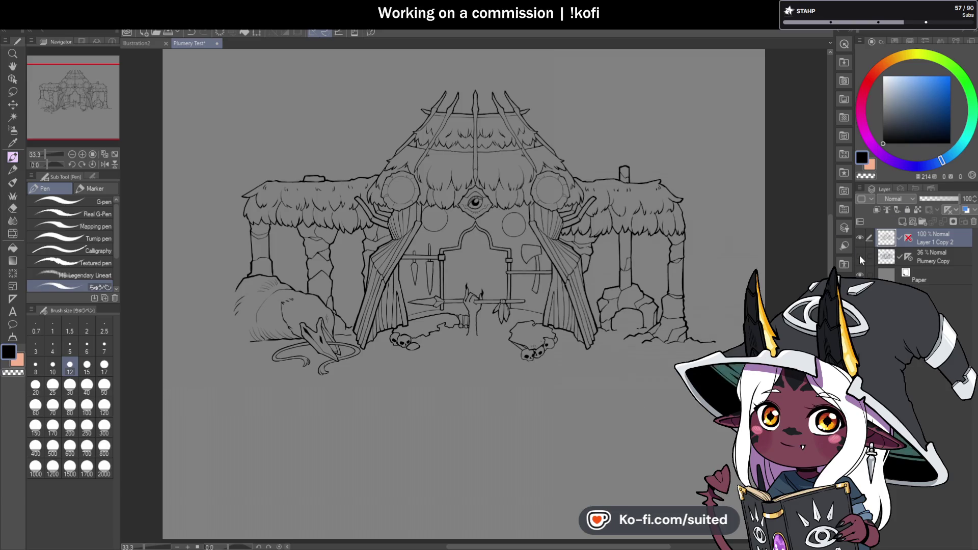
scroll(464, 305, up, 10)
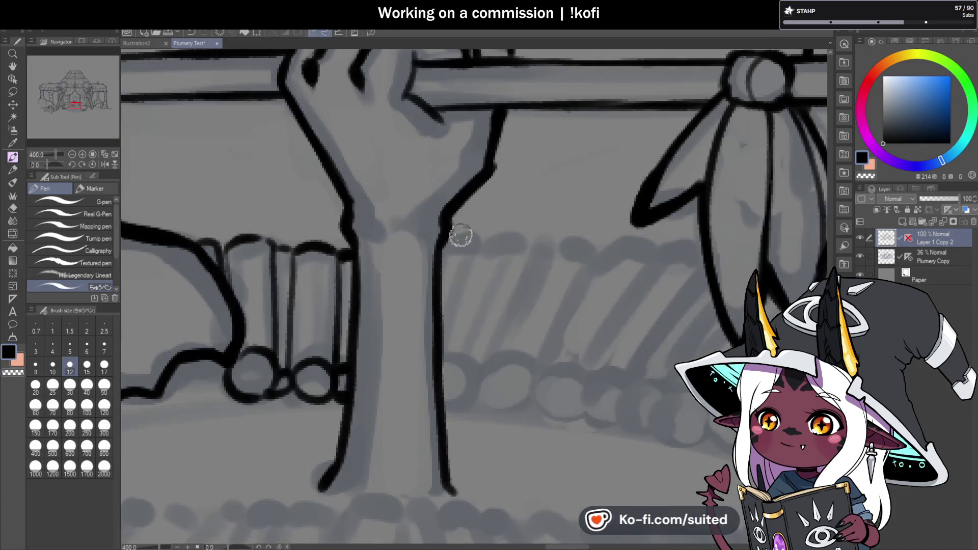
Ink the logs beside the tree trunk with their round ends, undoing a misplaced arch stroke.
drag(439, 238, 443, 328)
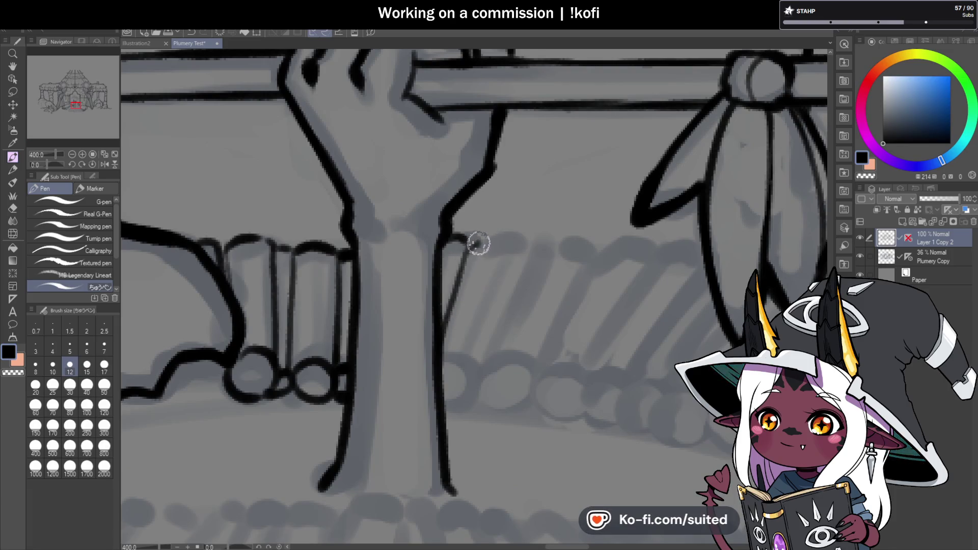
drag(501, 253, 445, 410)
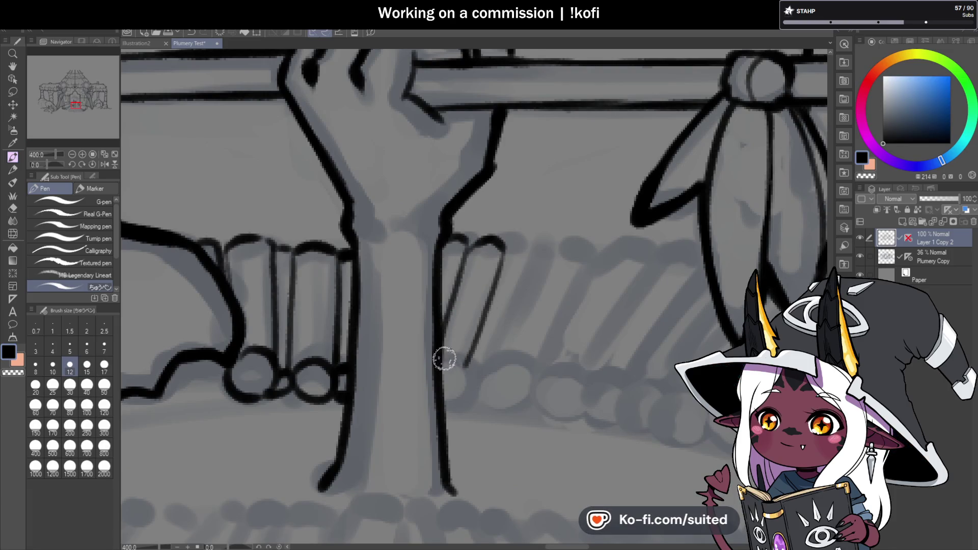
mouse_move(471, 369)
mouse_down()
mouse_move(528, 257)
mouse_move(577, 269)
mouse_up()
mouse_move(477, 368)
mouse_down()
mouse_move(487, 415)
mouse_move(476, 370)
mouse_up()
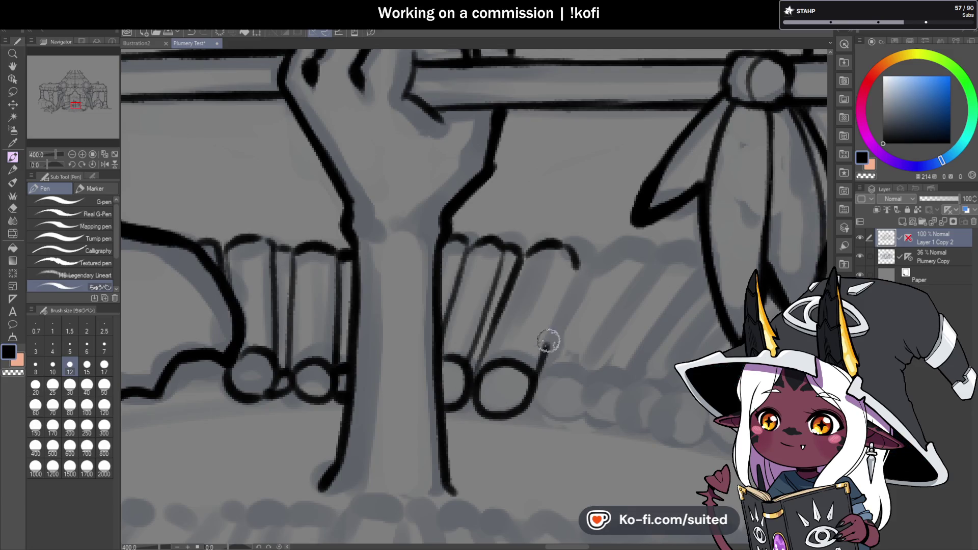
drag(545, 348, 577, 267)
scroll(577, 268, down, 3)
scroll(576, 310, up, 3)
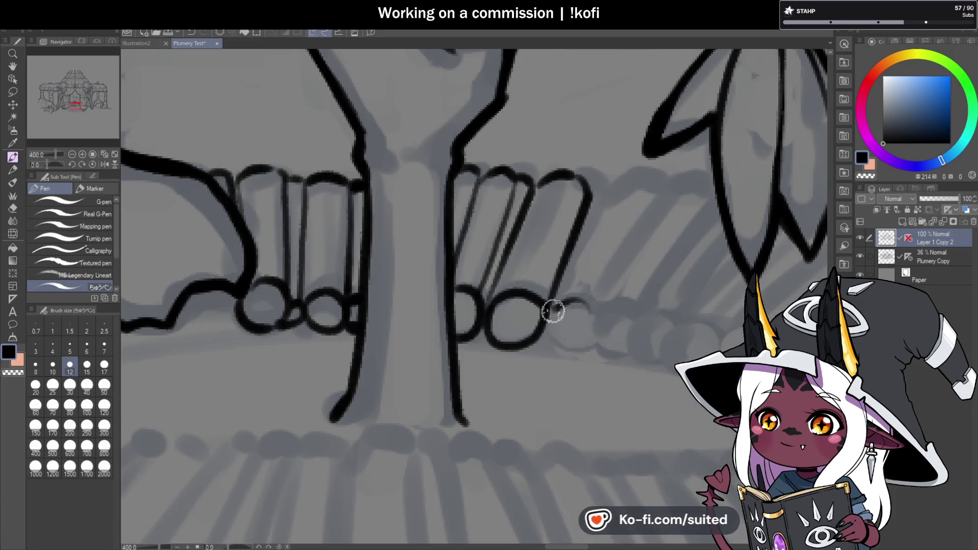
drag(555, 308, 576, 312)
mouse_move(585, 212)
mouse_down()
mouse_move(650, 197)
mouse_move(604, 293)
mouse_move(658, 205)
mouse_move(607, 185)
mouse_move(559, 295)
mouse_move(585, 197)
mouse_move(588, 209)
mouse_up()
key(ctrl+z)
key(ctrl+z)
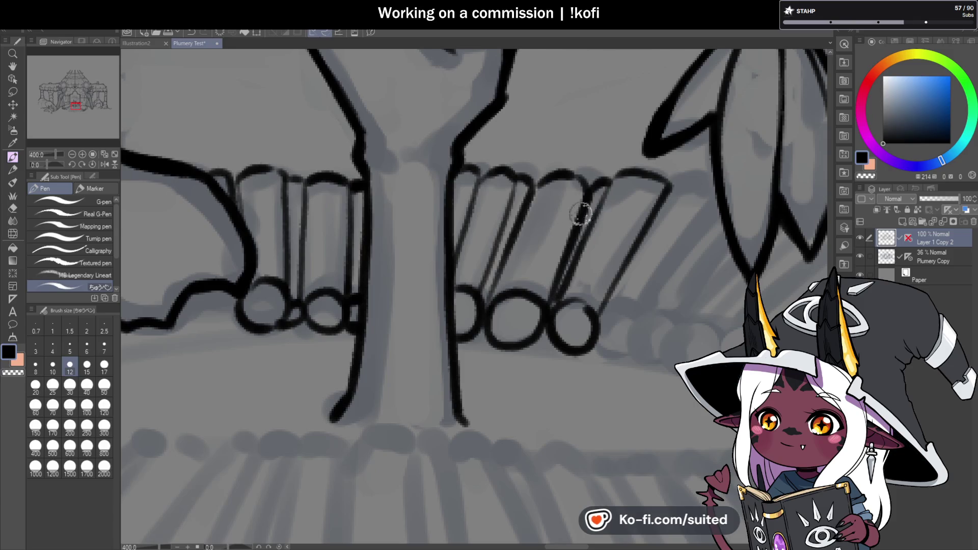
scroll(587, 208, down, 4)
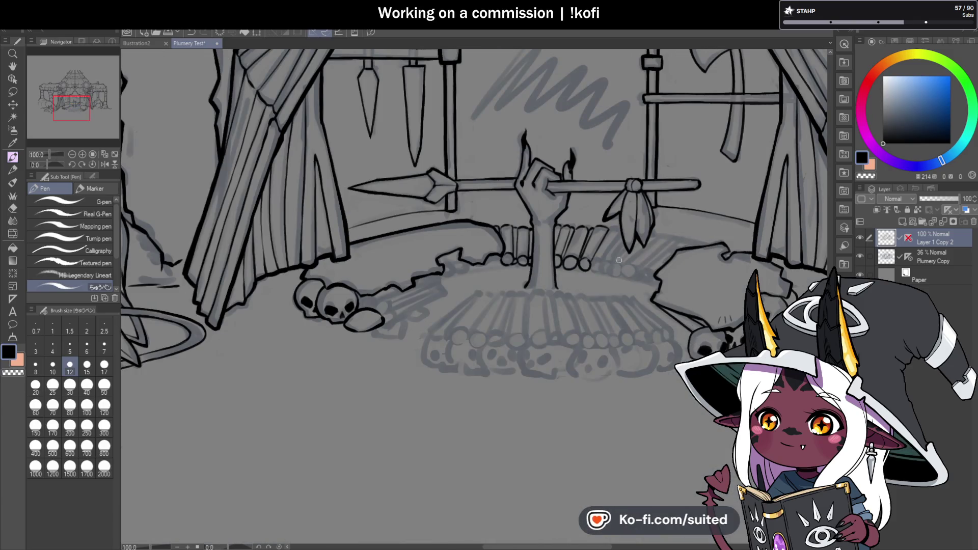
scroll(623, 265, up, 4)
Add more log ends along the back row, including a new circle at its right end.
mouse_move(541, 265)
mouse_down()
mouse_move(566, 283)
mouse_move(542, 274)
mouse_move(642, 156)
mouse_up()
mouse_move(609, 128)
mouse_down()
mouse_move(650, 137)
mouse_move(635, 160)
mouse_up()
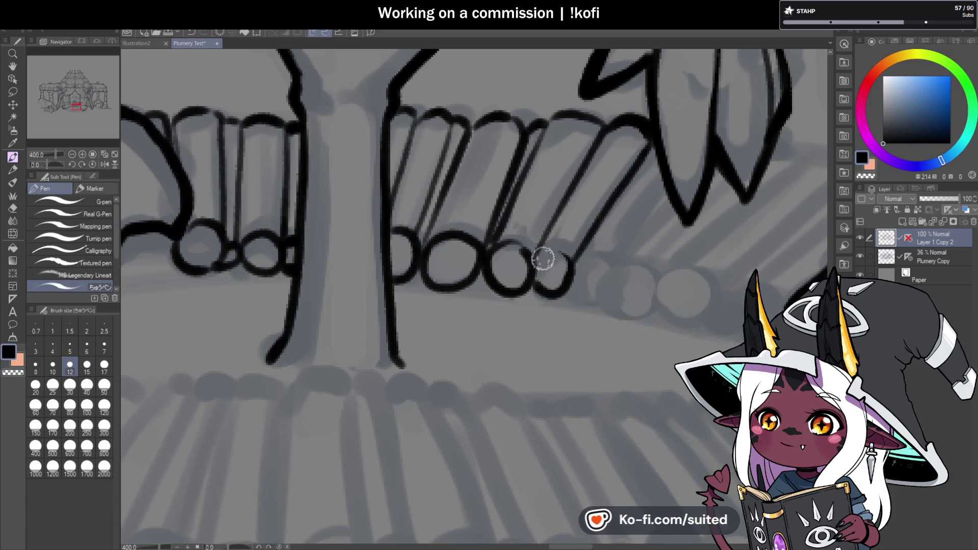
key(c)
key(c)
scroll(533, 270, down, 5)
scroll(526, 220, up, 5)
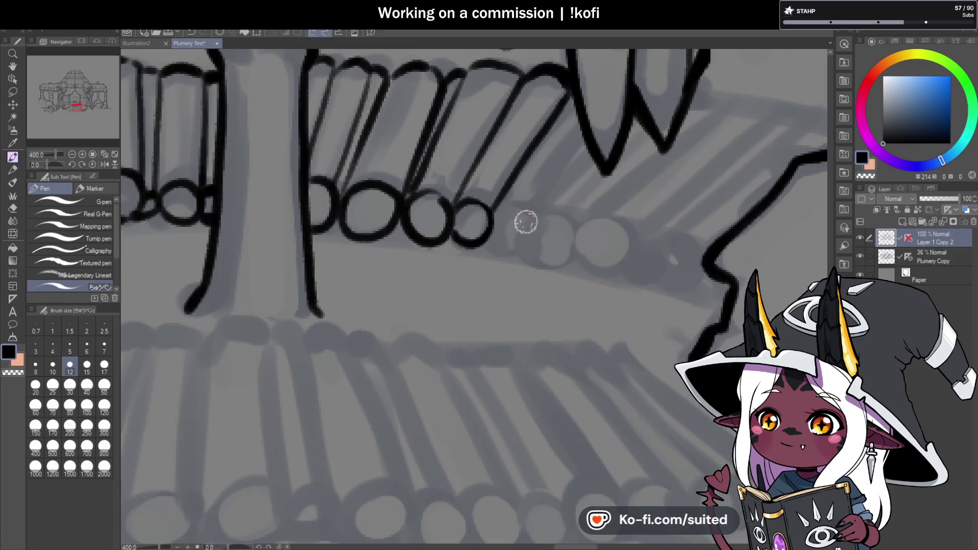
mouse_move(511, 209)
mouse_down()
mouse_move(529, 224)
mouse_move(580, 148)
mouse_up()
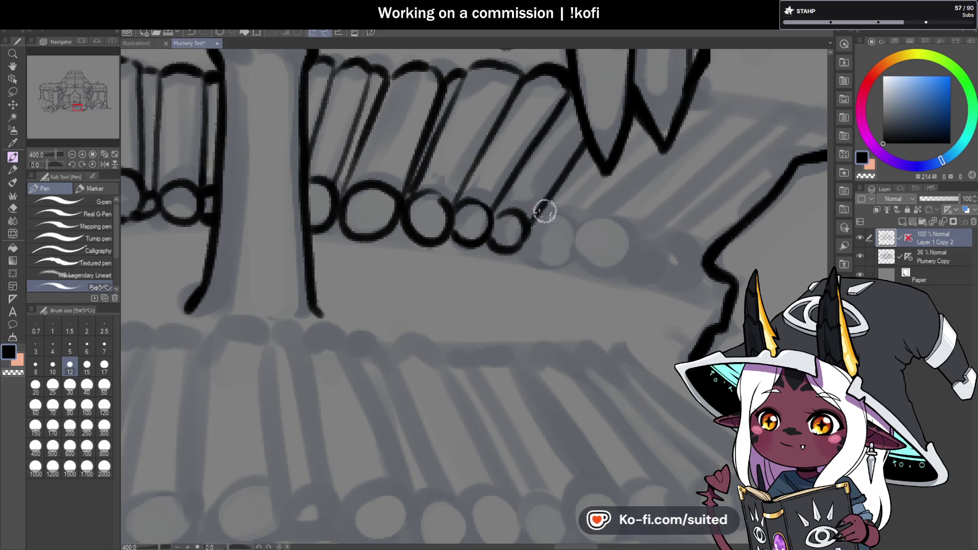
drag(532, 230, 539, 250)
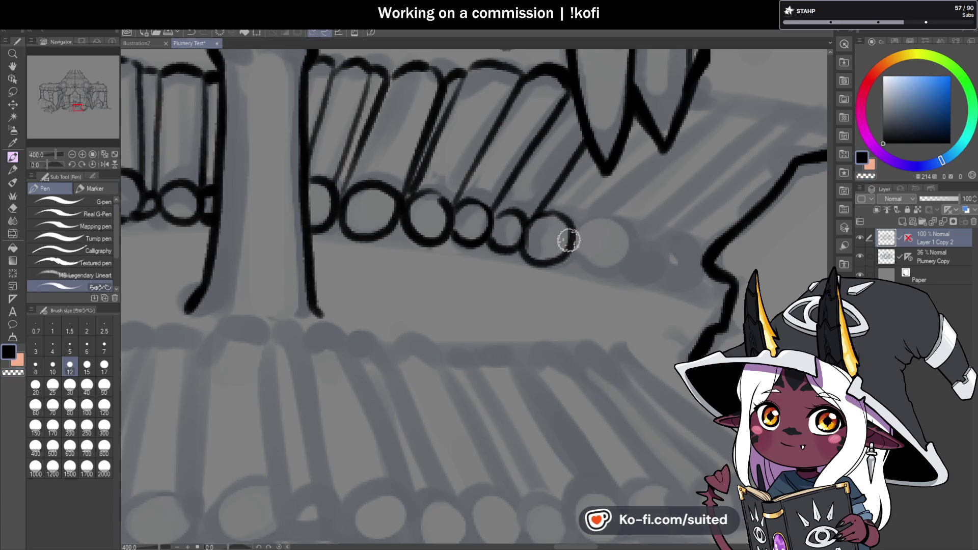
scroll(576, 242, down, 2)
scroll(633, 246, down, 1)
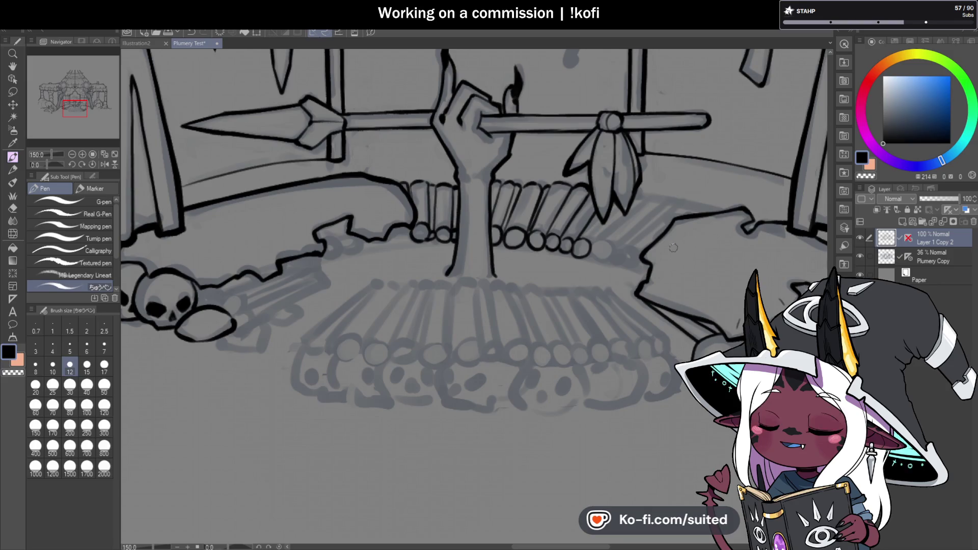
Ink an arc around the last log end and redraw the next log's side line at the right length.
scroll(633, 274, up, 1)
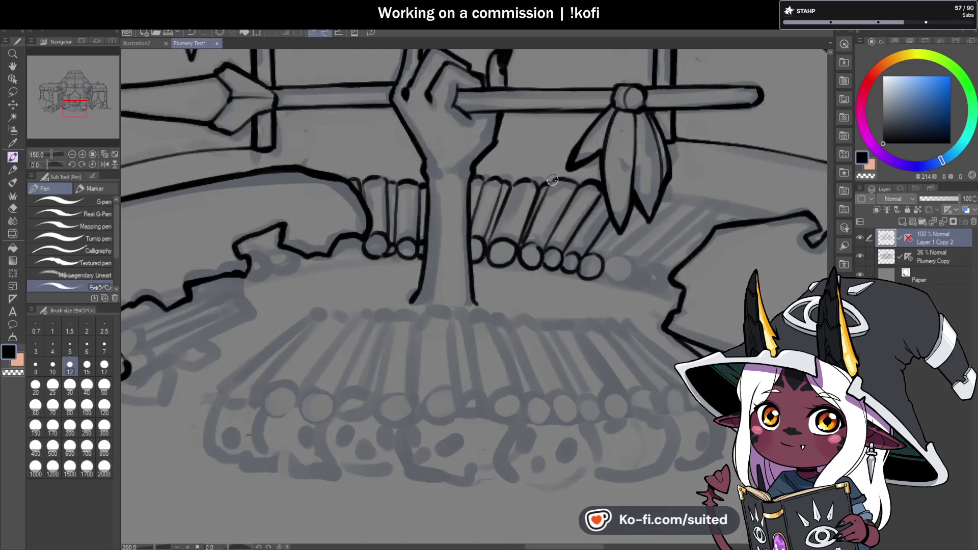
scroll(633, 274, up, 2)
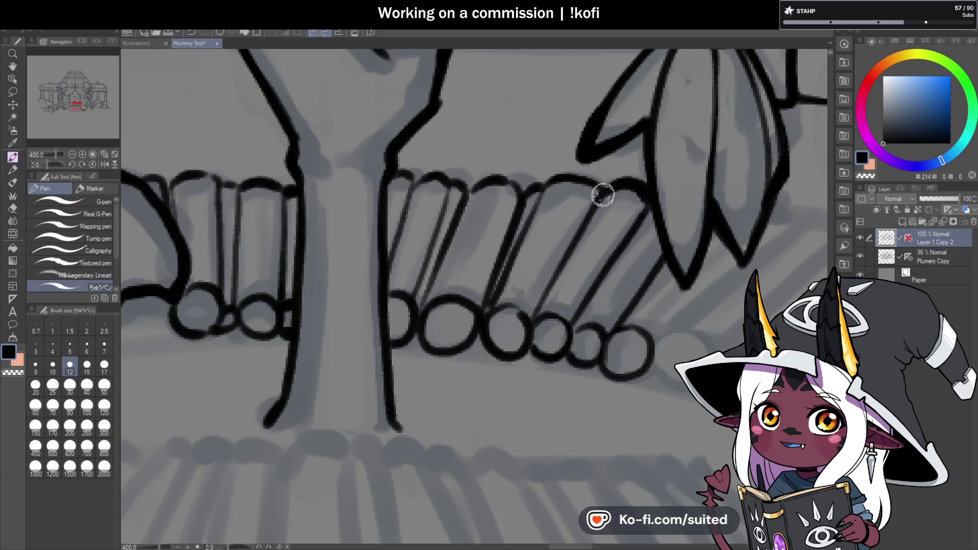
scroll(635, 281, down, 3)
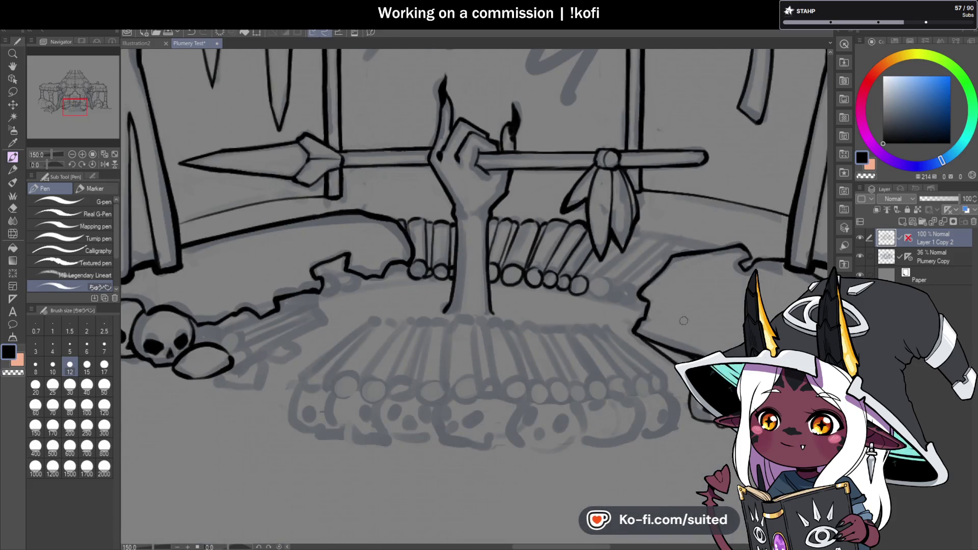
scroll(531, 241, up, 3)
mouse_move(527, 219)
mouse_down()
mouse_move(516, 249)
mouse_move(496, 229)
mouse_move(553, 213)
mouse_move(683, 93)
mouse_up()
key(ctrl+z)
drag(501, 201, 637, 82)
key(ctrl+z)
drag(502, 212, 653, 85)
key(ctrl+z)
mouse_move(513, 201)
mouse_down()
mouse_move(626, 108)
mouse_move(681, 92)
mouse_up()
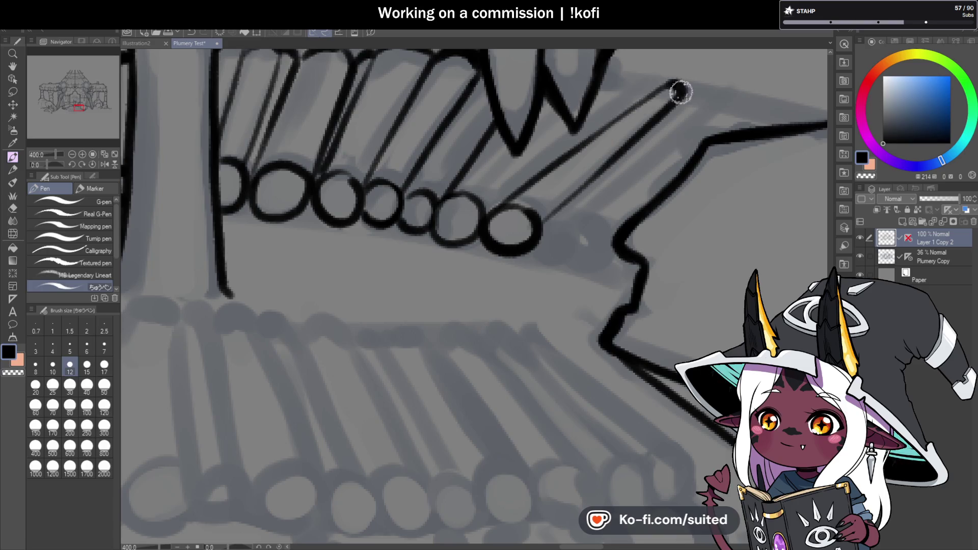
Add a small log-end circle on the right, log lines rising from the ends, and the top edge.
mouse_move(545, 224)
mouse_down()
mouse_move(536, 241)
mouse_move(709, 122)
mouse_move(720, 96)
mouse_move(721, 118)
mouse_move(752, 105)
mouse_move(752, 130)
mouse_up()
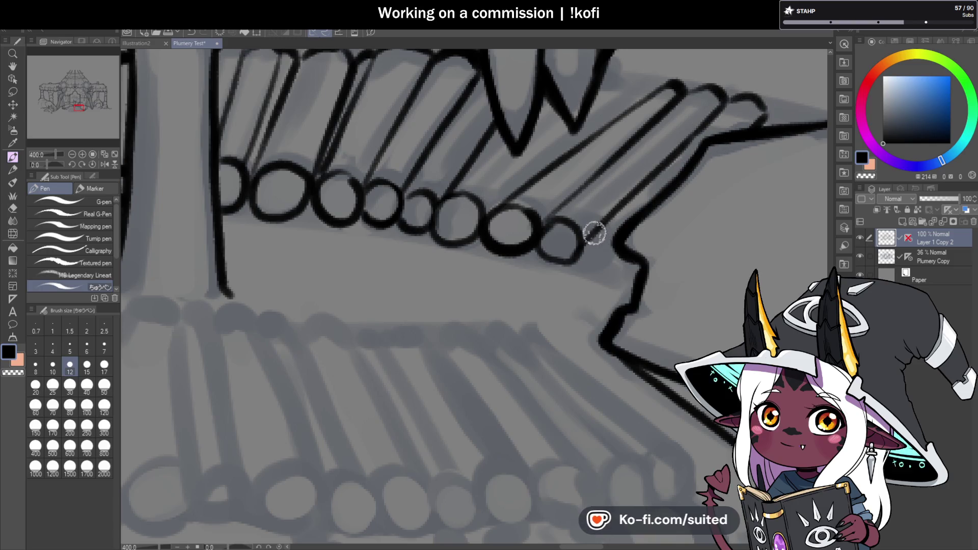
scroll(551, 270, down, 3)
scroll(550, 271, down, 1)
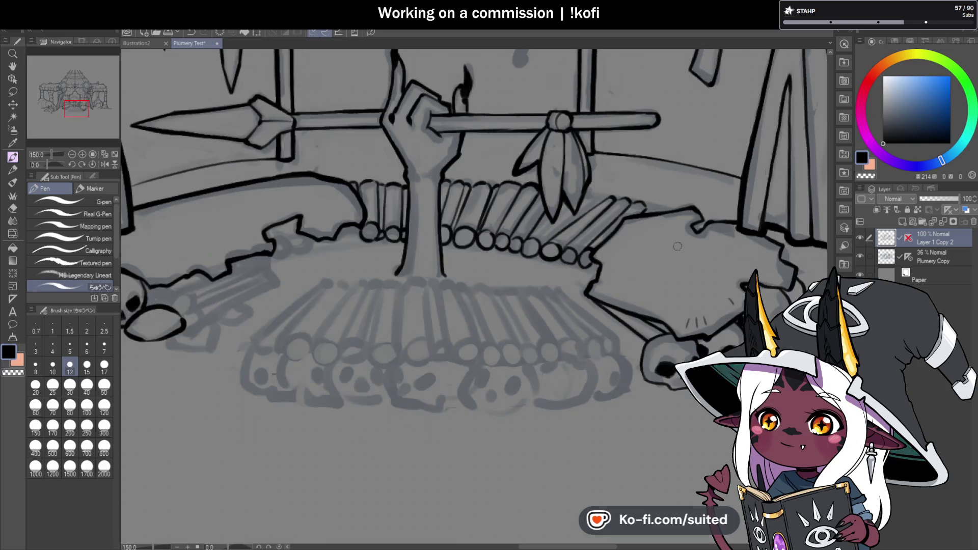
scroll(650, 203, up, 3)
drag(626, 194, 684, 209)
scroll(684, 204, down, 3)
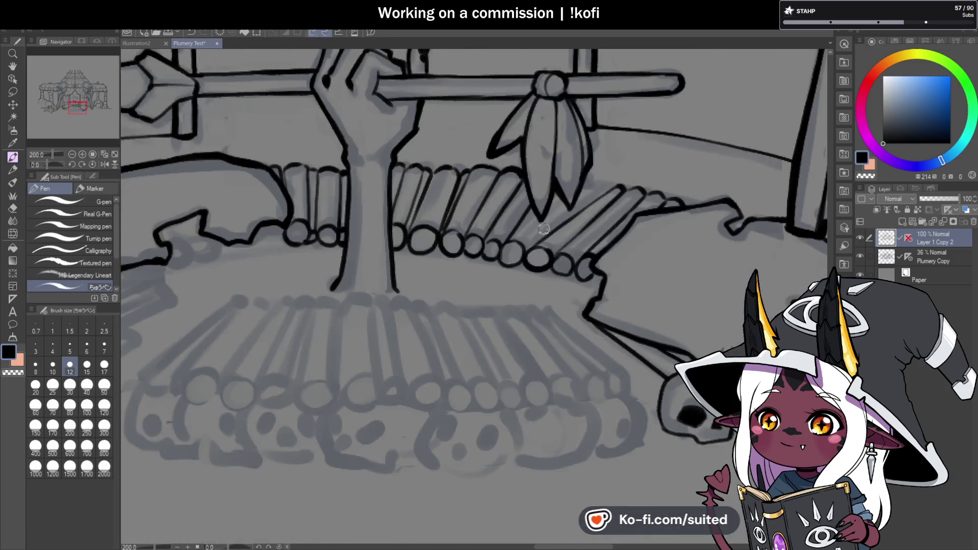
scroll(539, 242, up, 3)
drag(515, 257, 596, 175)
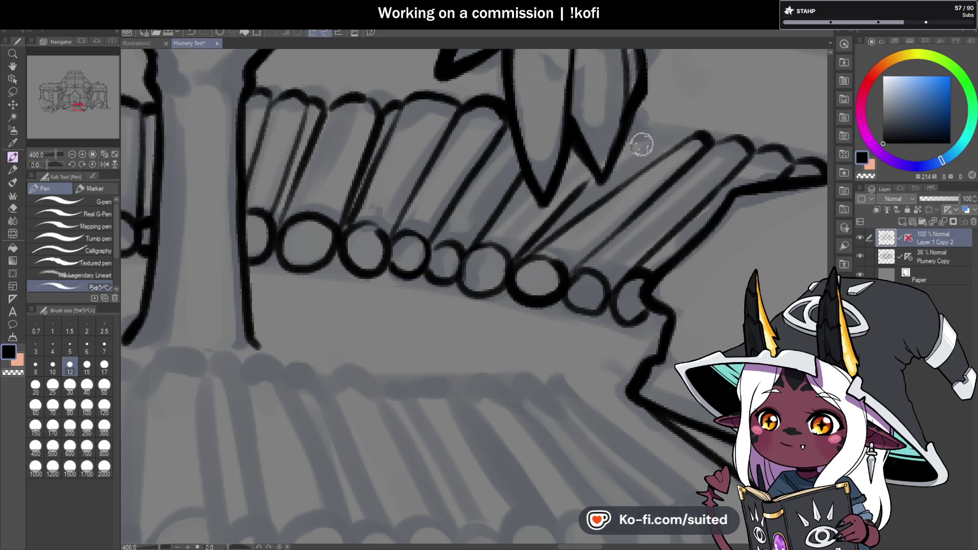
drag(644, 128, 688, 141)
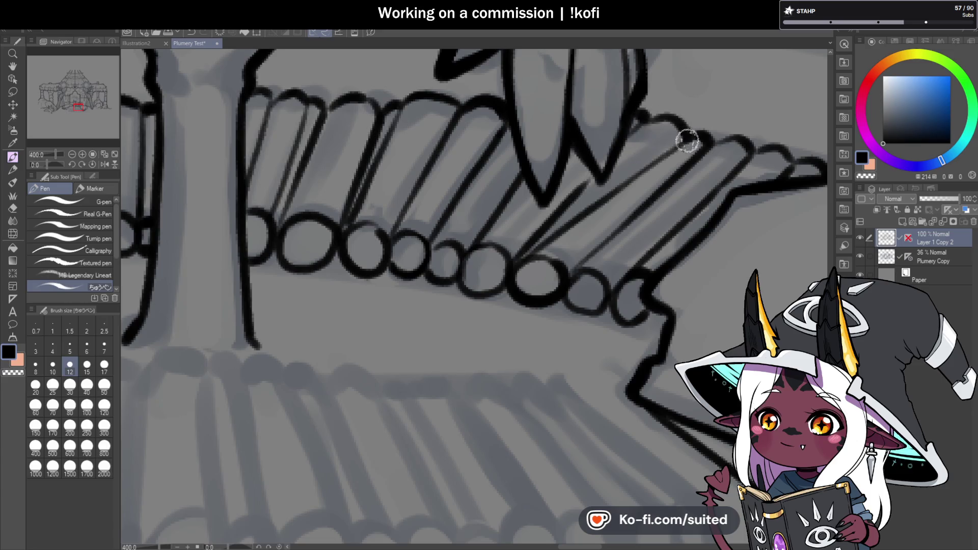
Ink a final log end and redraw the rock edge under the back pile.
scroll(590, 283, down, 4)
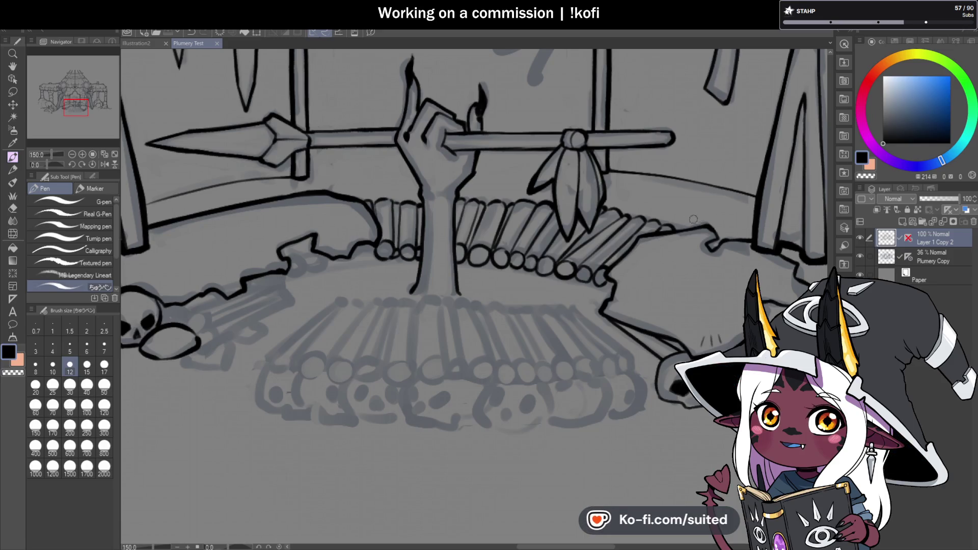
scroll(585, 270, up, 2)
scroll(585, 270, up, 2)
mouse_move(579, 267)
mouse_down()
mouse_move(594, 242)
mouse_move(622, 292)
mouse_up()
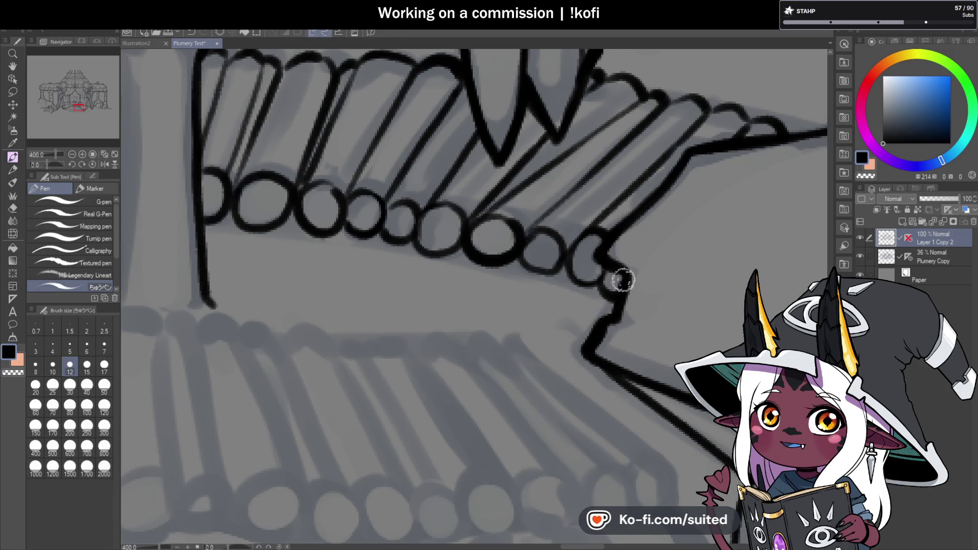
scroll(621, 285, down, 4)
scroll(517, 245, up, 1)
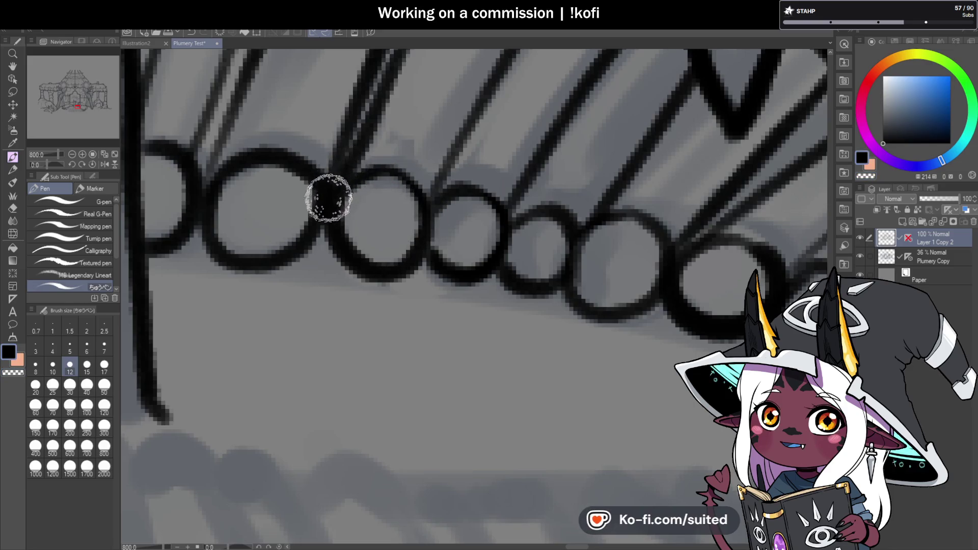
scroll(526, 295, down, 3)
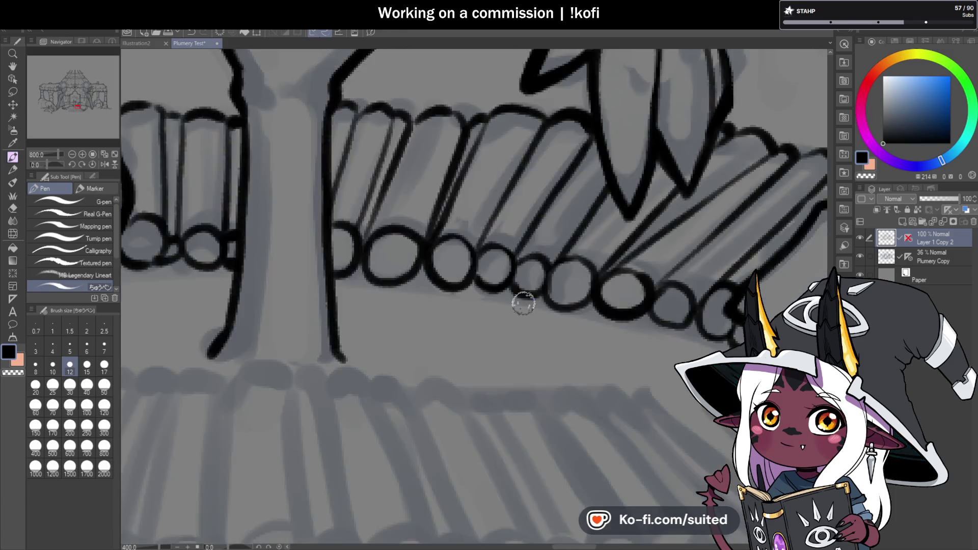
scroll(526, 295, down, 3)
scroll(526, 296, down, 2)
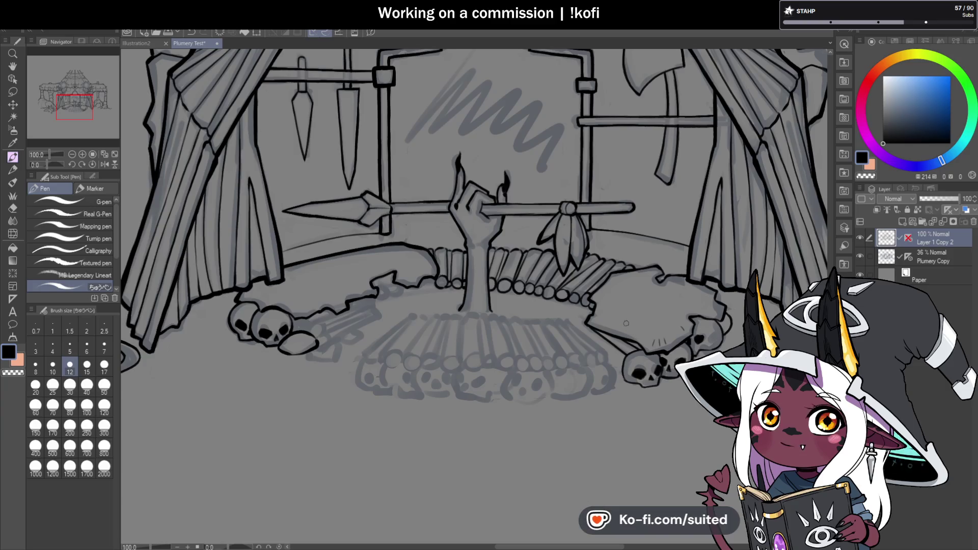
At 800% zoom, draw one stroke along the back logs' tops, connecting the separate log outlines.
scroll(419, 257, up, 2)
scroll(472, 233, up, 3)
scroll(436, 200, up, 2)
mouse_move(439, 195)
mouse_down()
mouse_move(546, 185)
mouse_move(664, 210)
mouse_up()
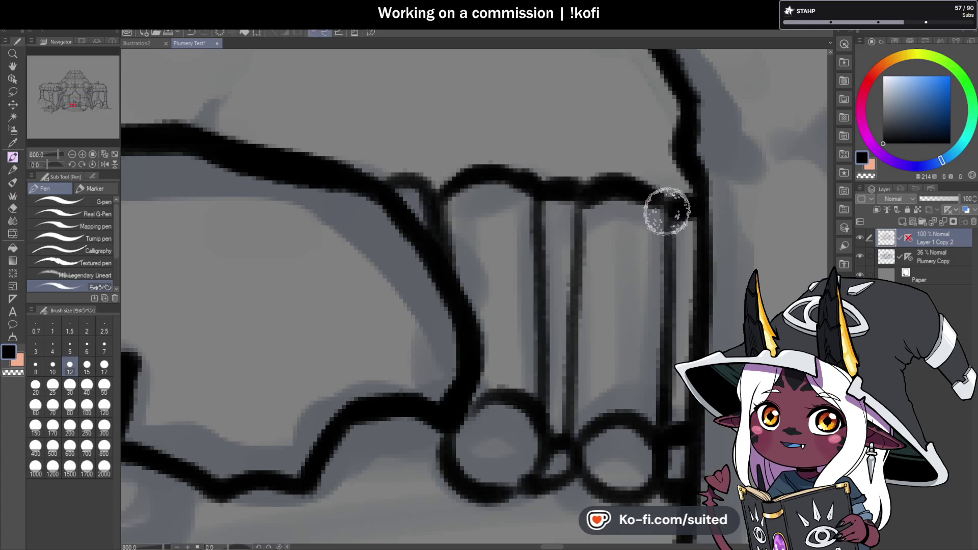
scroll(488, 244, down, 6)
scroll(566, 231, up, 3)
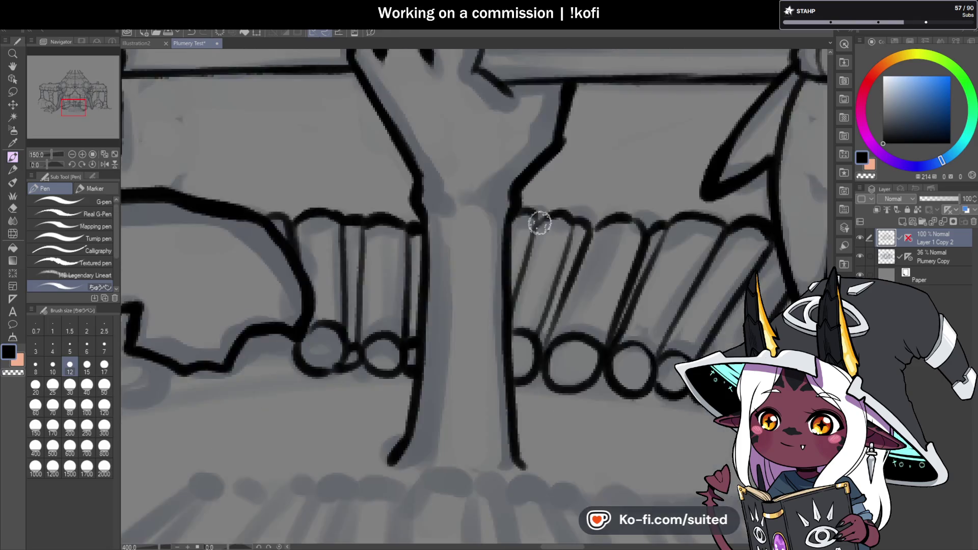
scroll(539, 223, up, 2)
scroll(517, 232, down, 3)
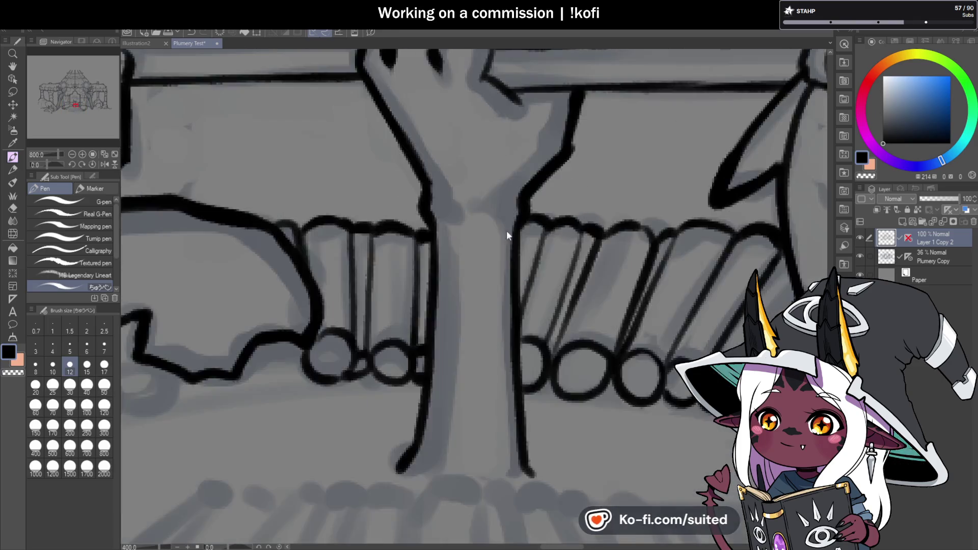
scroll(517, 232, down, 3)
scroll(545, 251, up, 4)
scroll(545, 252, up, 2)
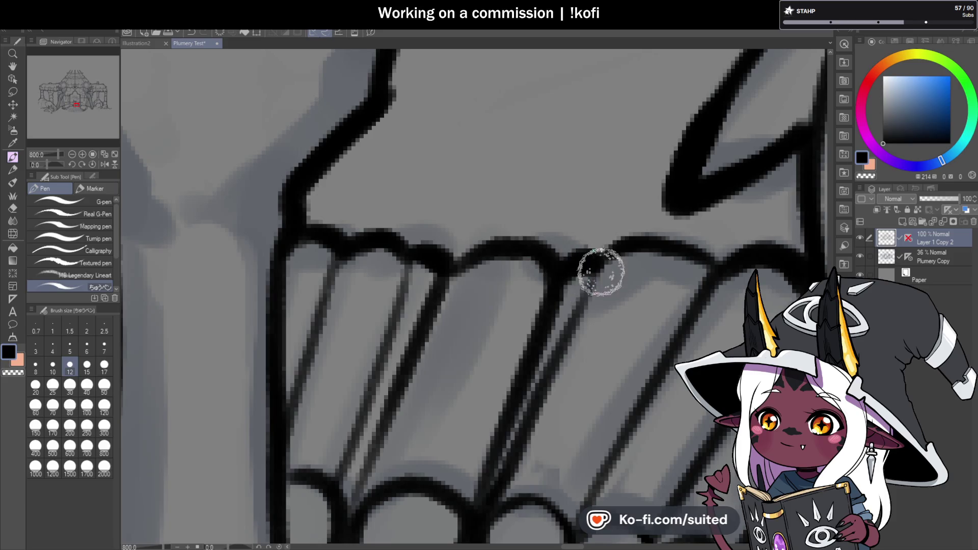
scroll(647, 253, down, 3)
scroll(657, 251, down, 3)
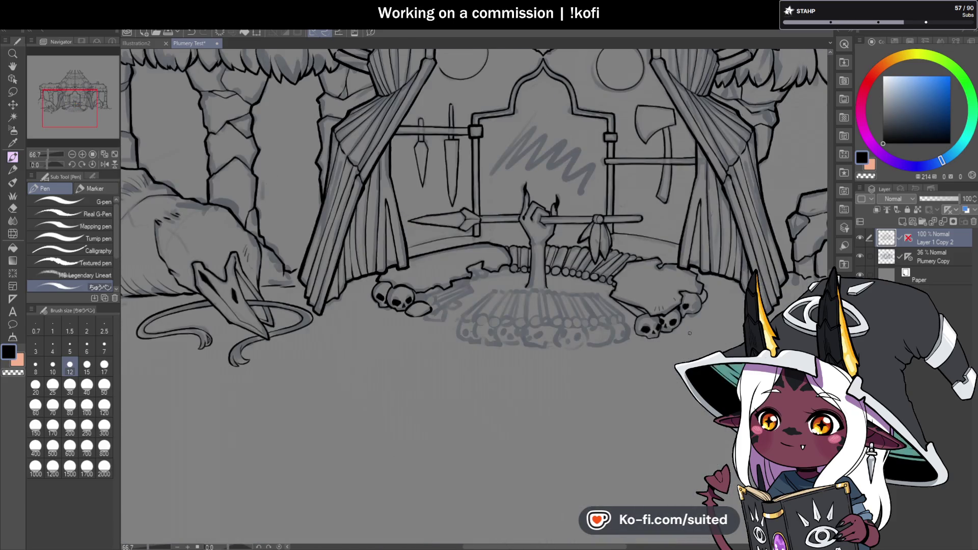
Save the Plumery Test illustration and zoom around to review the skulls by the tent.
key(ctrl+s)
scroll(705, 351, up, 3)
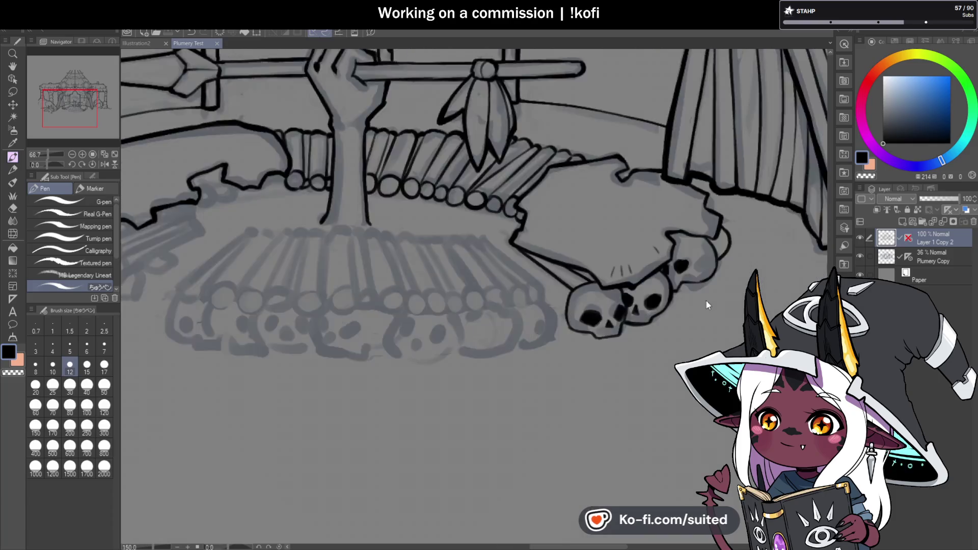
scroll(703, 312, up, 3)
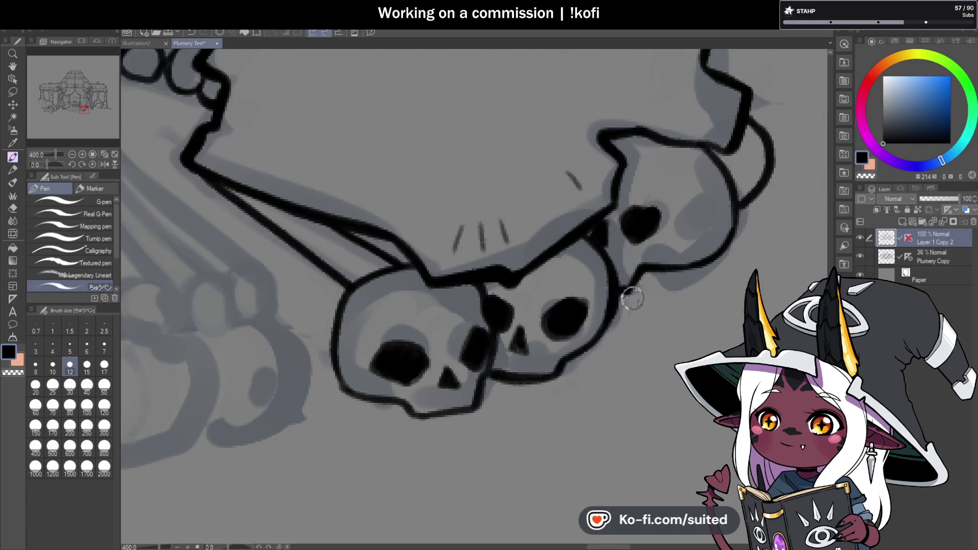
scroll(611, 310, down, 2)
scroll(595, 332, down, 1)
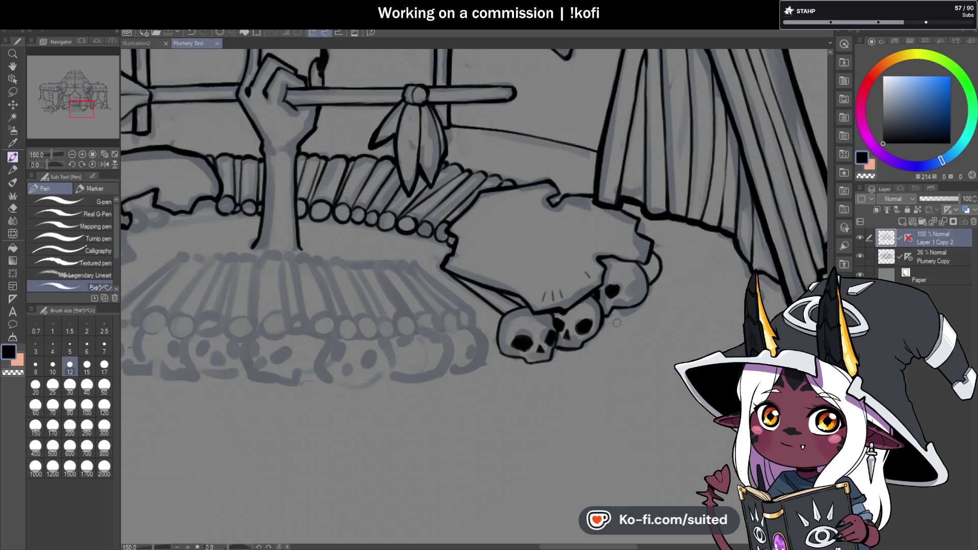
scroll(672, 291, down, 1)
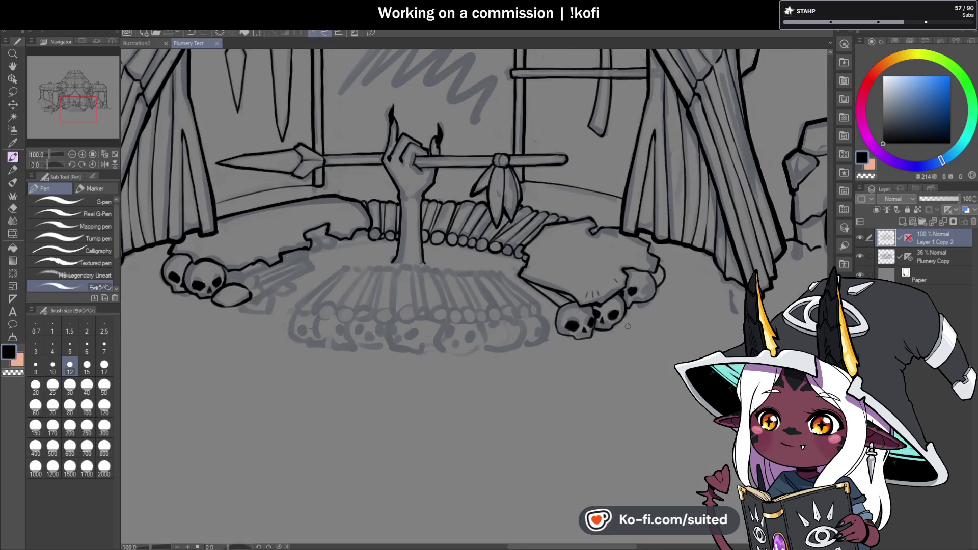
scroll(398, 279, down, 1)
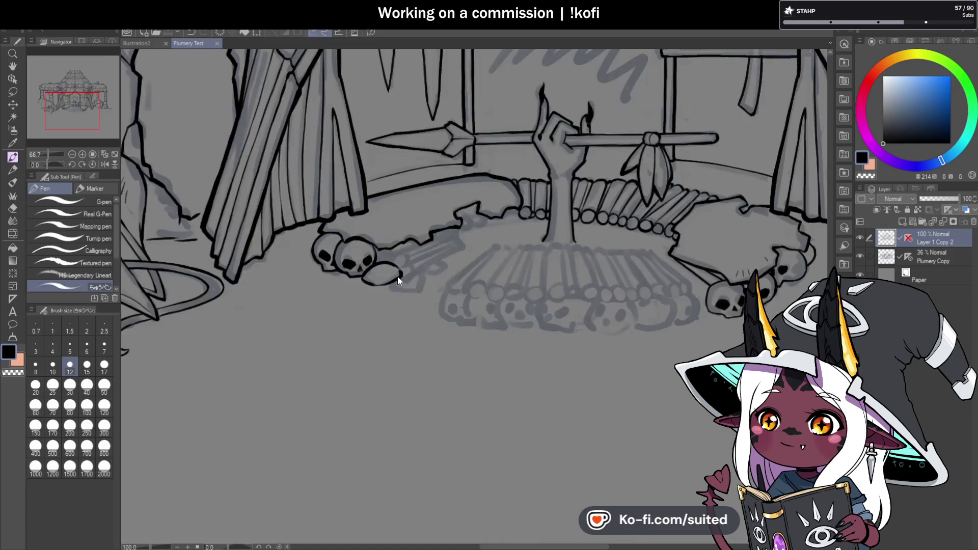
scroll(398, 277, up, 3)
scroll(338, 190, up, 2)
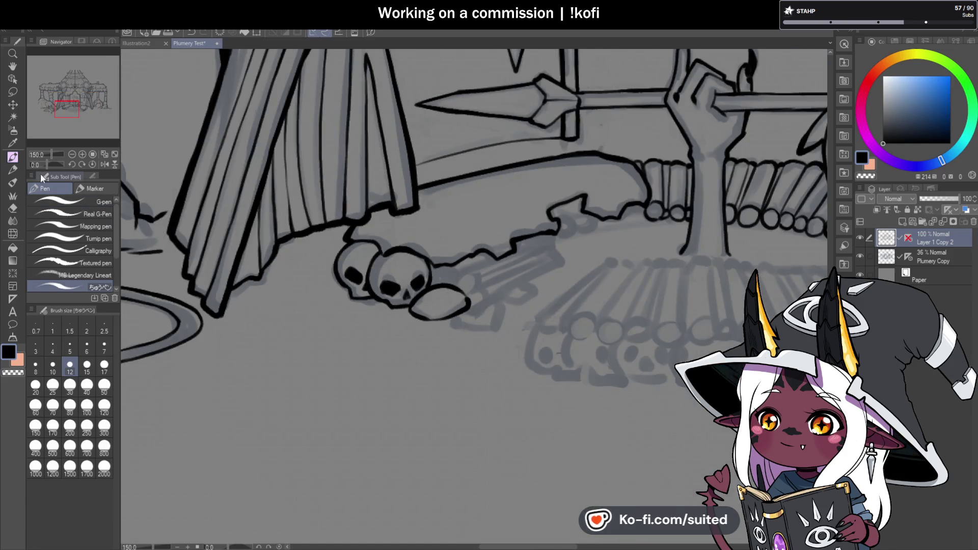
Ink the rounded end and upper edge of a log beside the left skulls.
drag(41, 167, 39, 167)
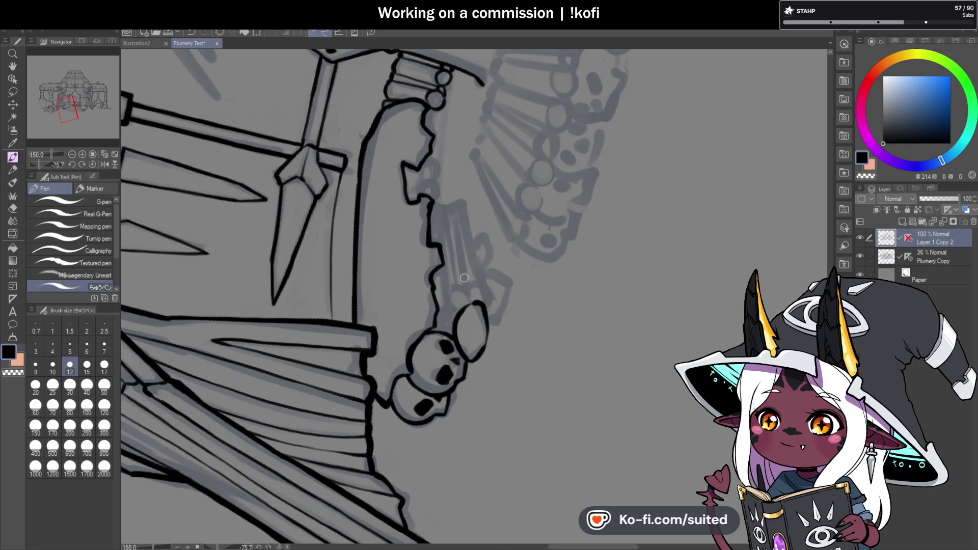
drag(500, 331, 307, 253)
click(45, 164)
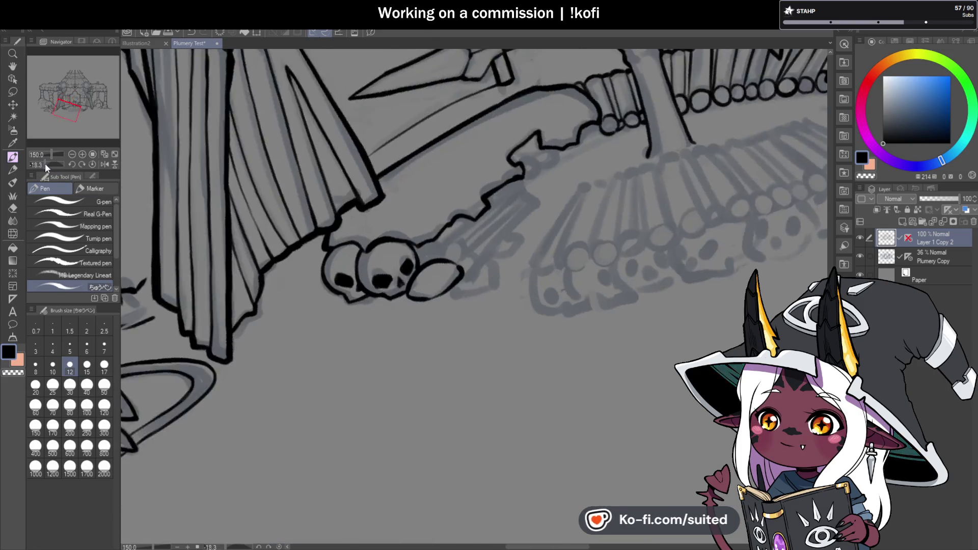
scroll(450, 234, up, 5)
drag(434, 254, 481, 263)
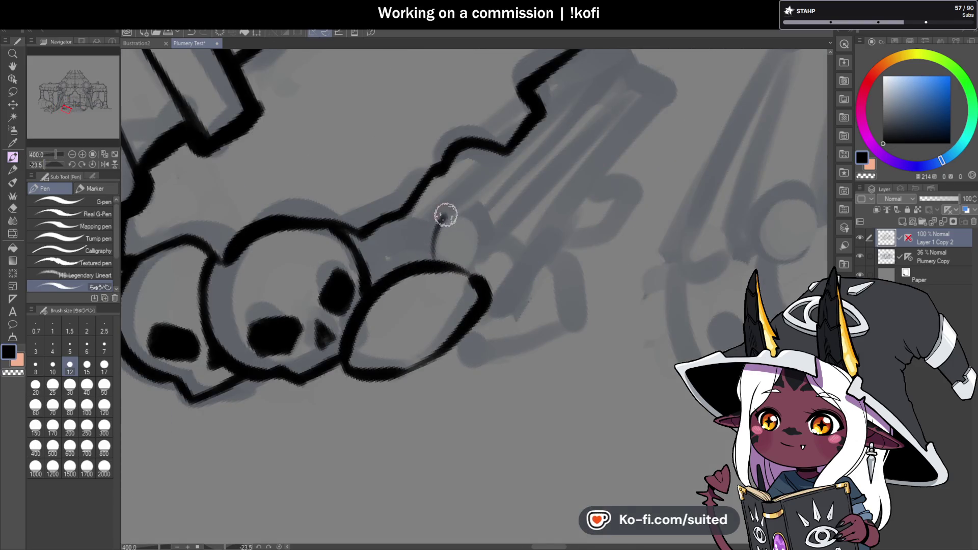
scroll(474, 199, down, 2)
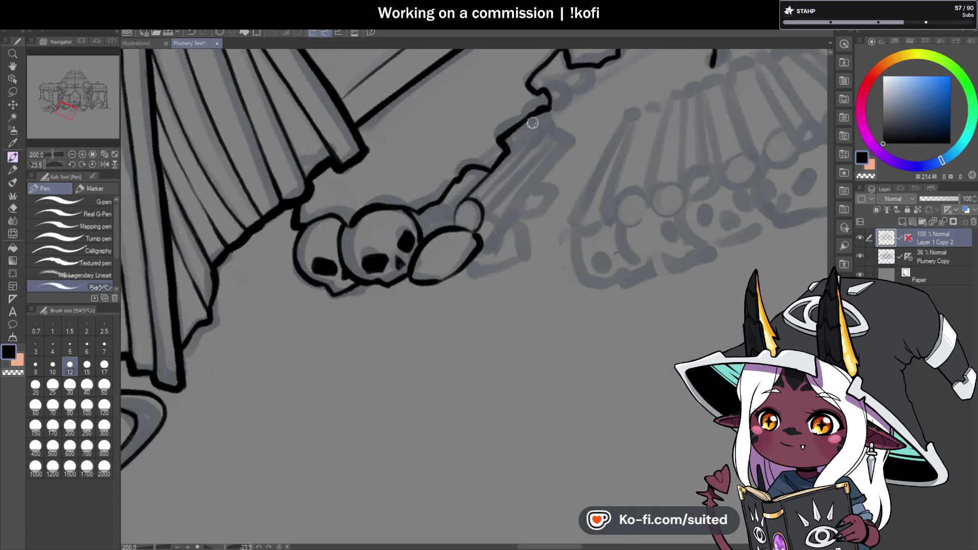
drag(499, 167, 555, 124)
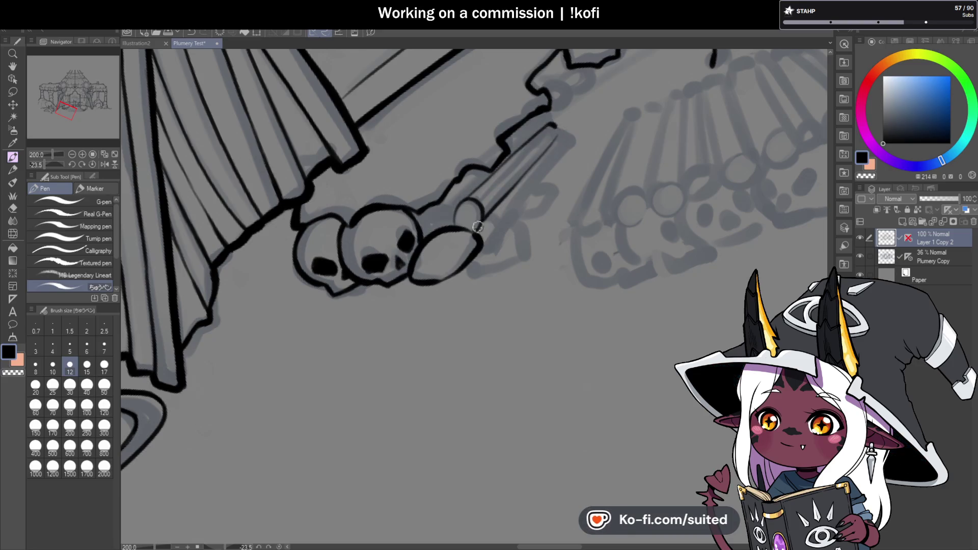
Outline the log bundle beside the skulls and add a line along it.
scroll(488, 224, up, 2)
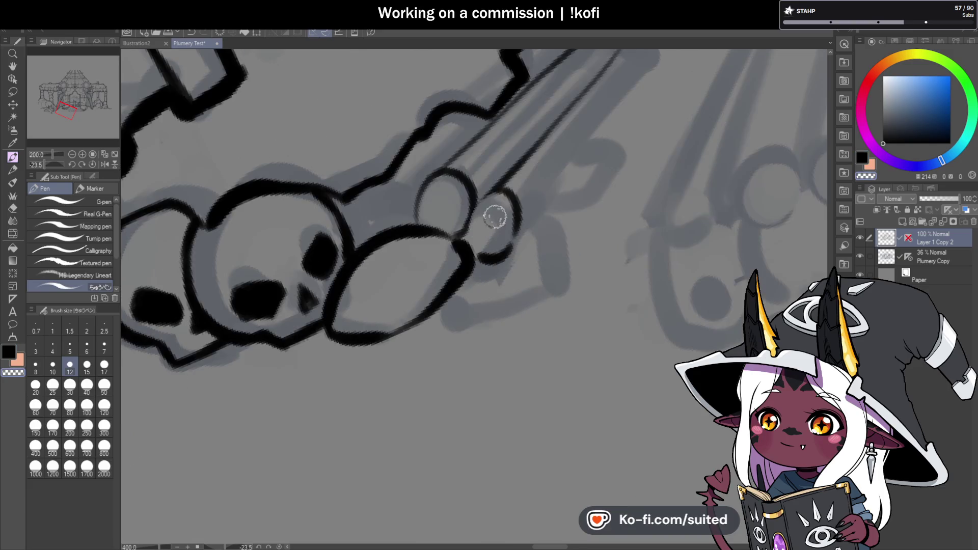
drag(483, 272, 552, 172)
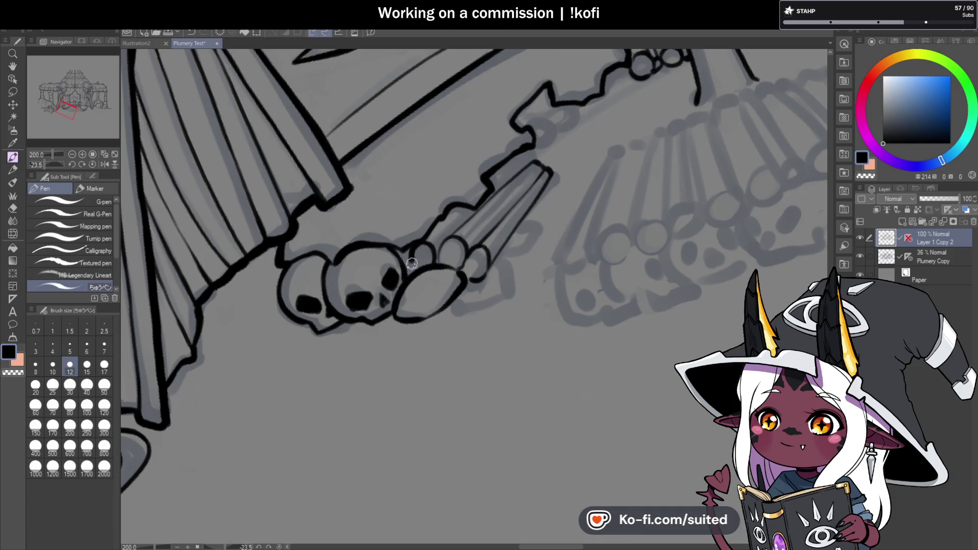
drag(434, 267, 466, 222)
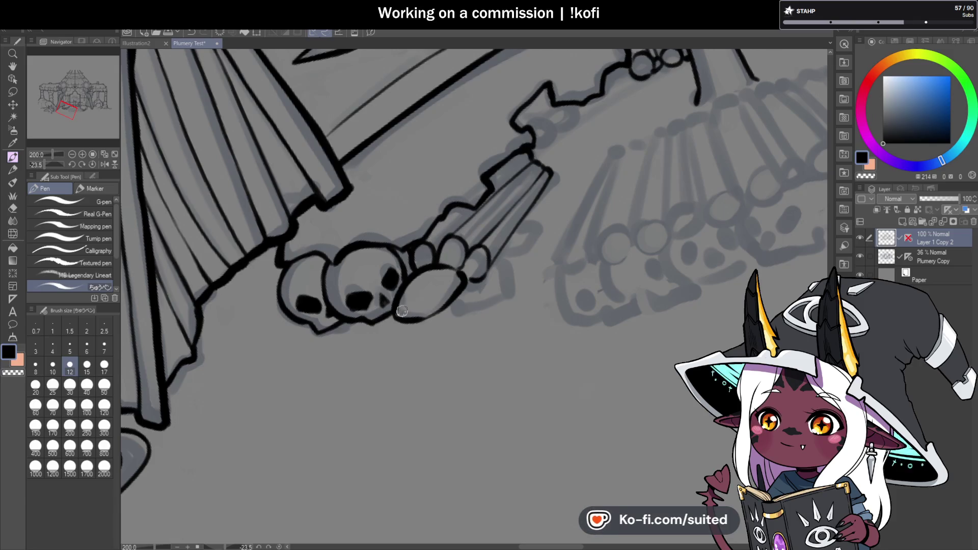
scroll(401, 311, down, 1)
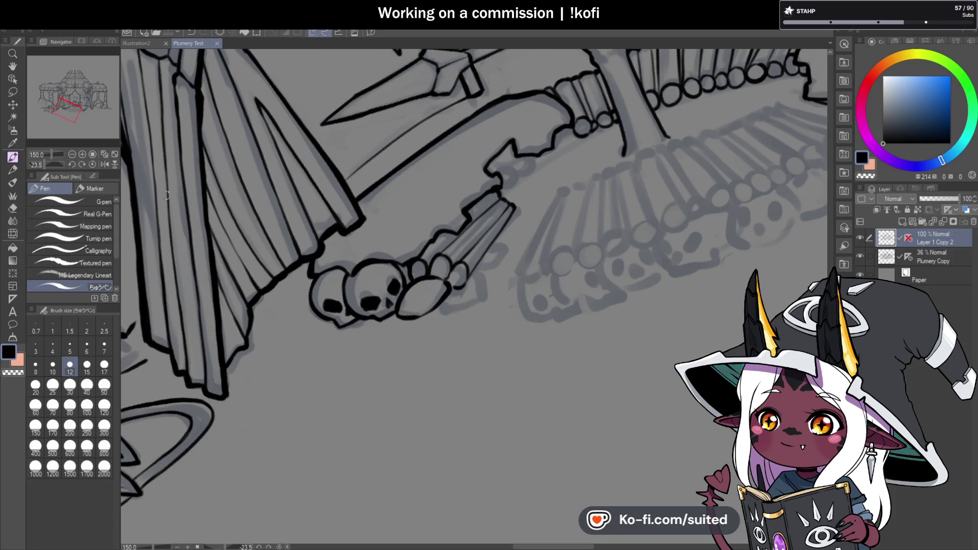
Ink the stone ridge outline toward the bones, close a bone circle at its end, and save.
click(92, 164)
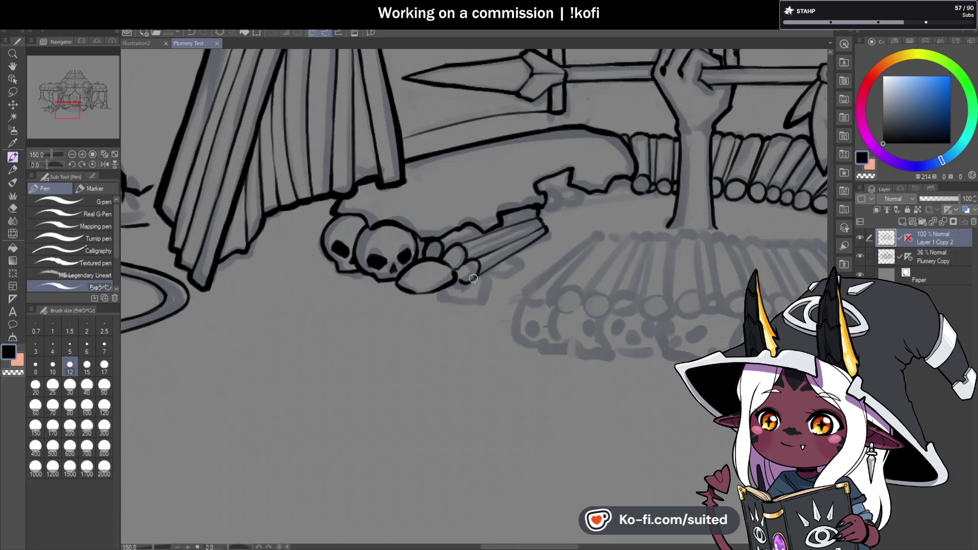
scroll(506, 262, up, 3)
drag(436, 273, 473, 281)
scroll(473, 281, down, 4)
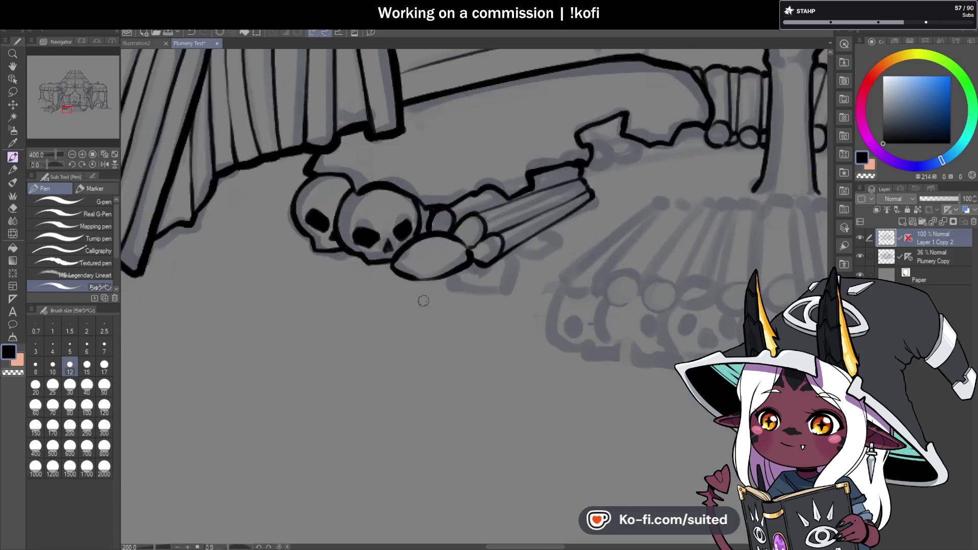
scroll(579, 184, up, 4)
mouse_move(505, 181)
mouse_down()
mouse_move(540, 191)
mouse_move(498, 216)
mouse_up()
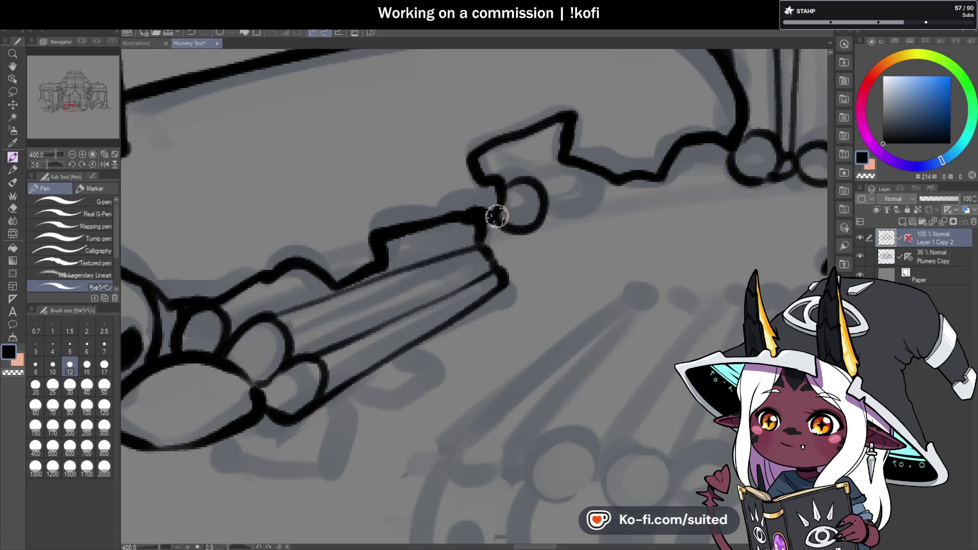
mouse_move(488, 151)
mouse_down()
mouse_move(550, 192)
mouse_move(578, 169)
mouse_move(641, 179)
mouse_up()
scroll(614, 234, down, 4)
key(ctrl+s)
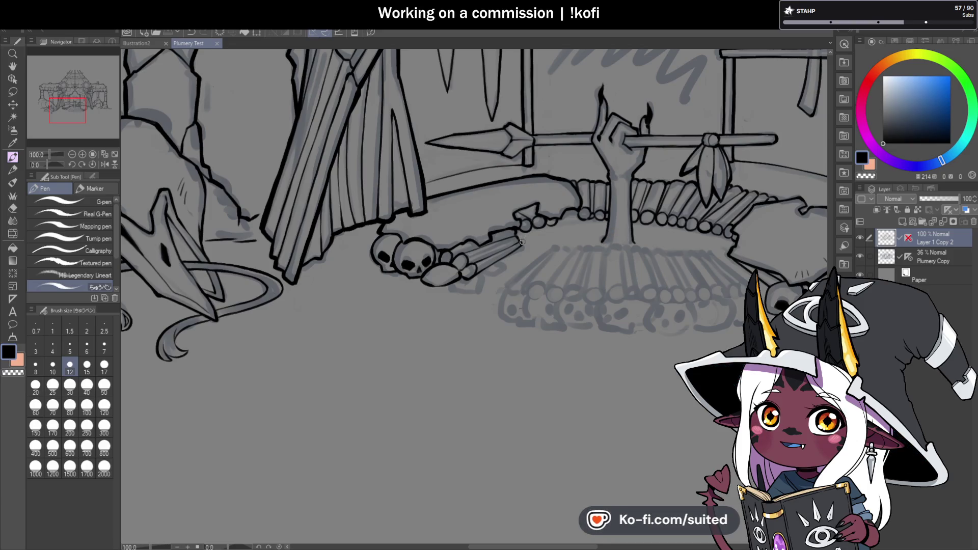
Ink the connecting curves and redraw the small circles of the ridge's bone chain.
scroll(524, 240, down, 1)
scroll(560, 224, up, 2)
scroll(559, 226, up, 3)
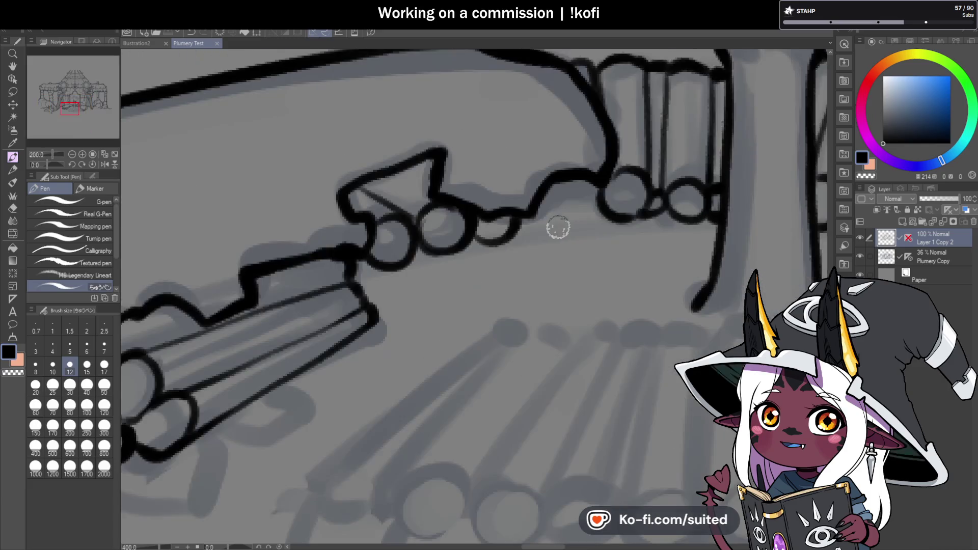
drag(522, 227, 562, 211)
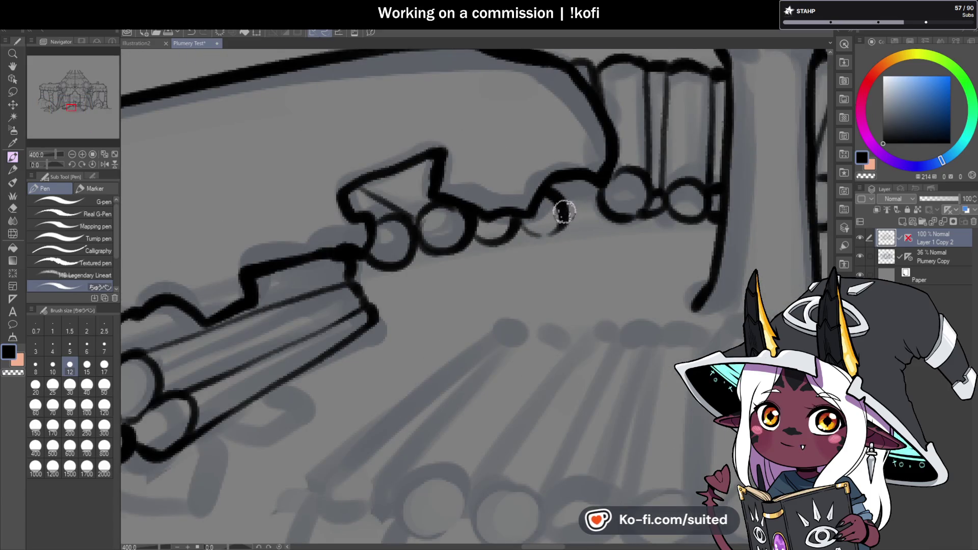
scroll(557, 229, down, 4)
scroll(557, 230, up, 3)
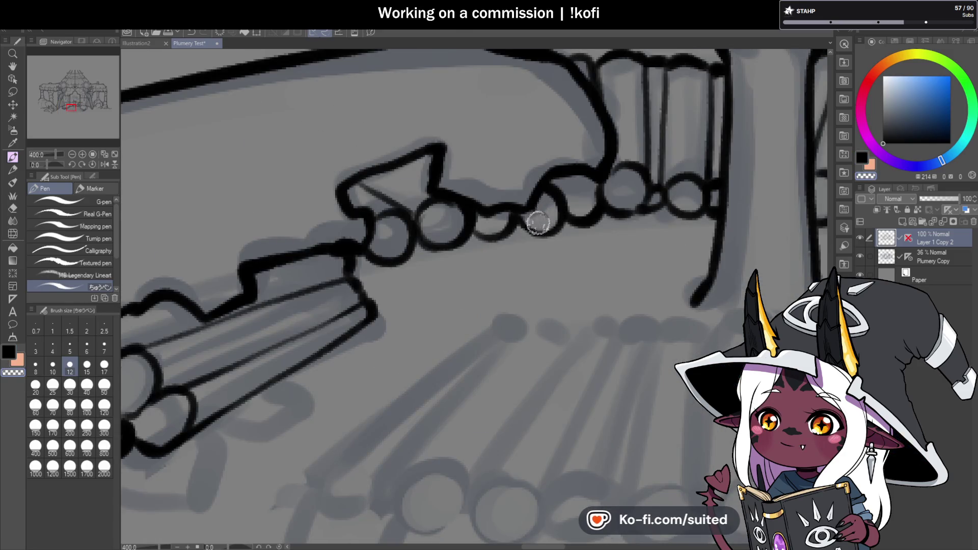
mouse_move(519, 218)
mouse_down()
mouse_move(552, 218)
mouse_move(493, 242)
mouse_up()
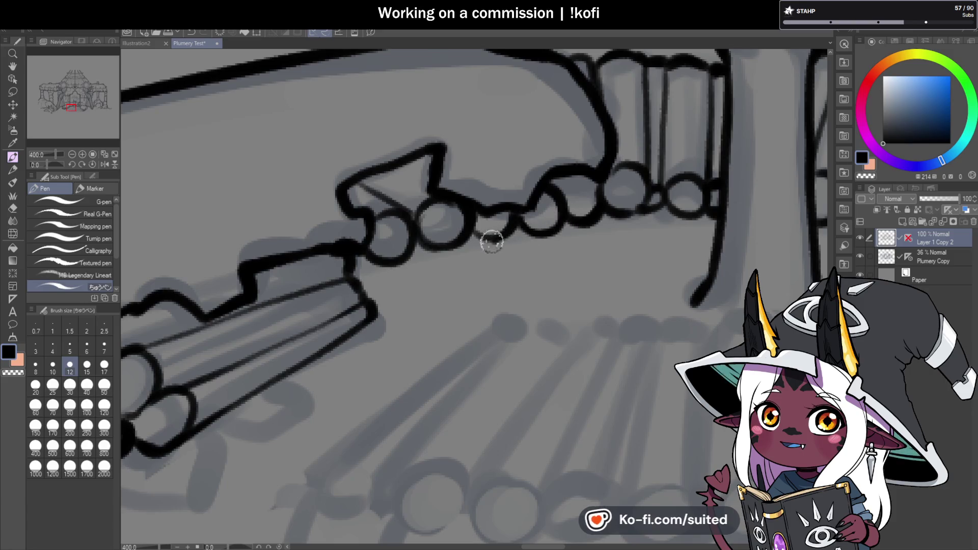
scroll(493, 242, down, 3)
scroll(493, 242, down, 2)
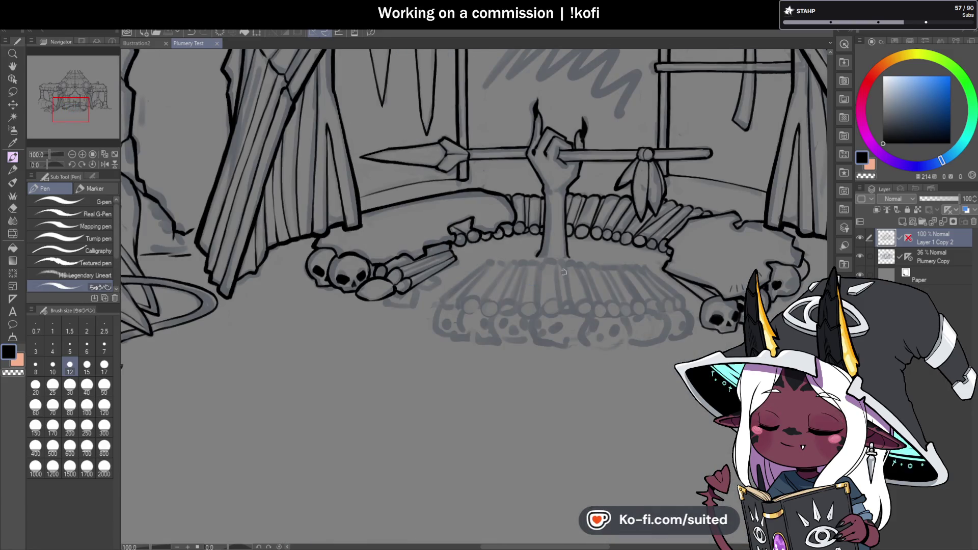
scroll(563, 273, down, 2)
scroll(554, 283, up, 2)
scroll(512, 197, up, 5)
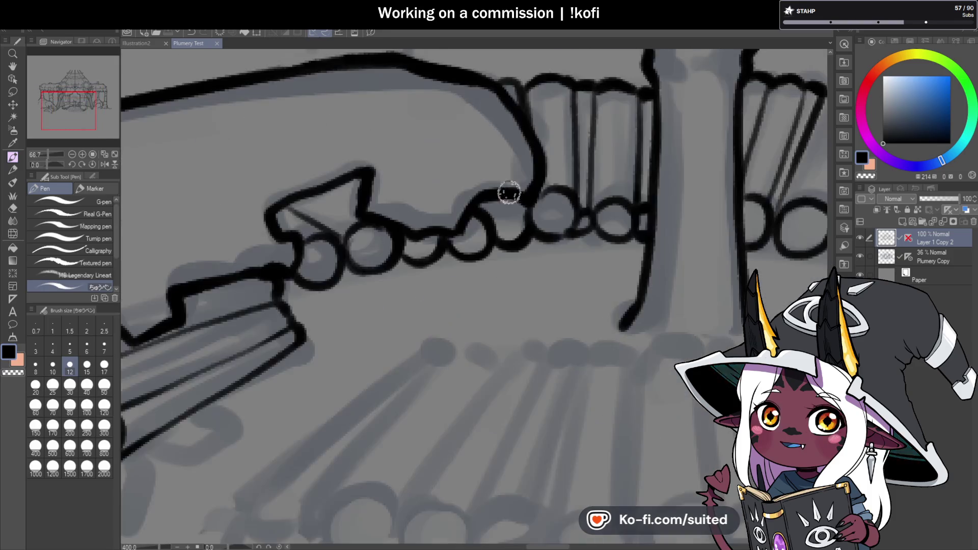
scroll(485, 218, down, 2)
scroll(406, 284, down, 3)
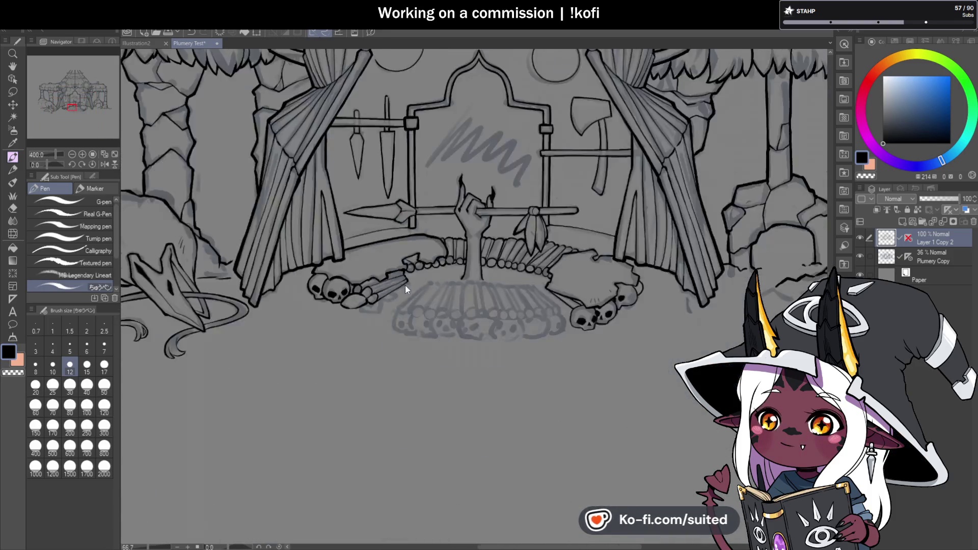
scroll(406, 283, down, 3)
scroll(576, 284, down, 1)
scroll(566, 86, up, 1)
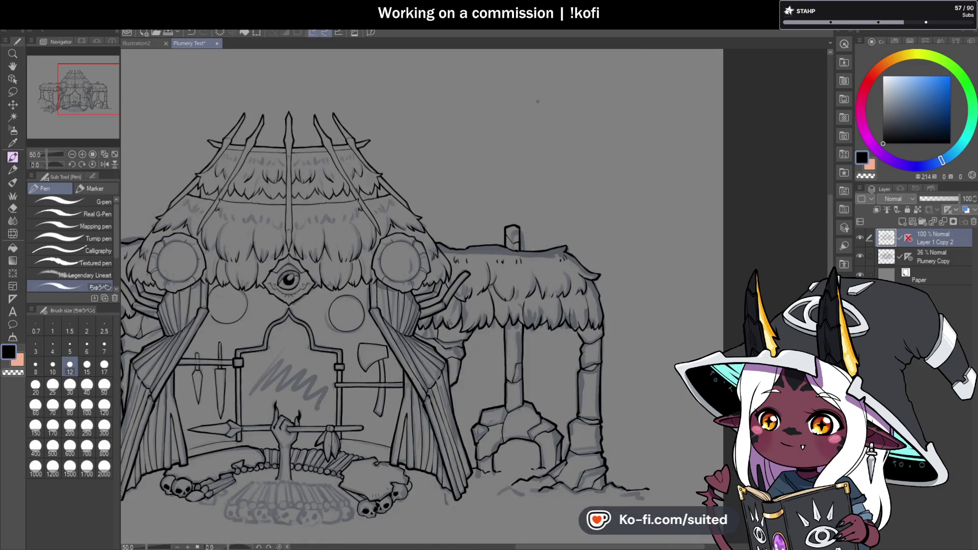
mouse_move(566, 95)
mouse_down()
mouse_move(504, 123)
mouse_move(554, 100)
mouse_up()
scroll(545, 106, up, 2)
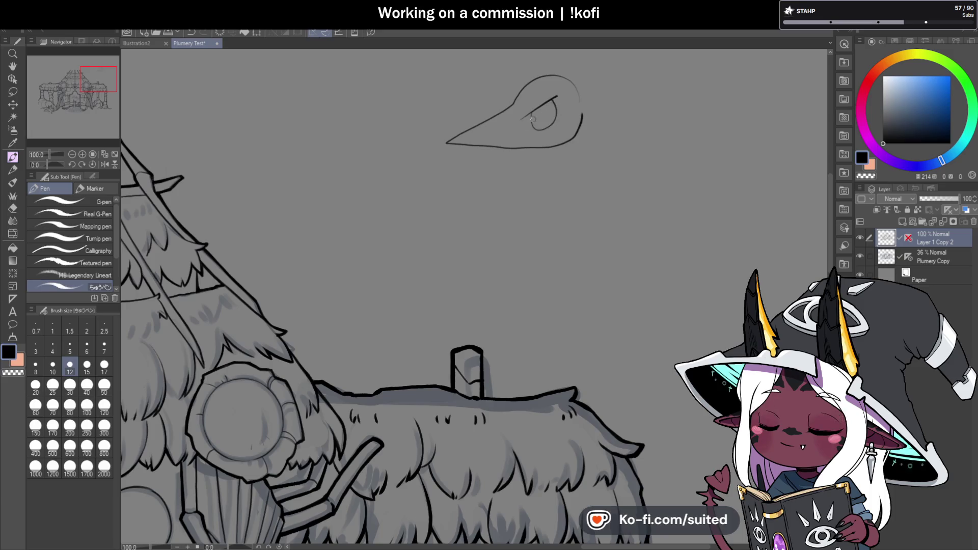
drag(590, 226, 624, 174)
drag(618, 138, 617, 172)
drag(580, 137, 578, 160)
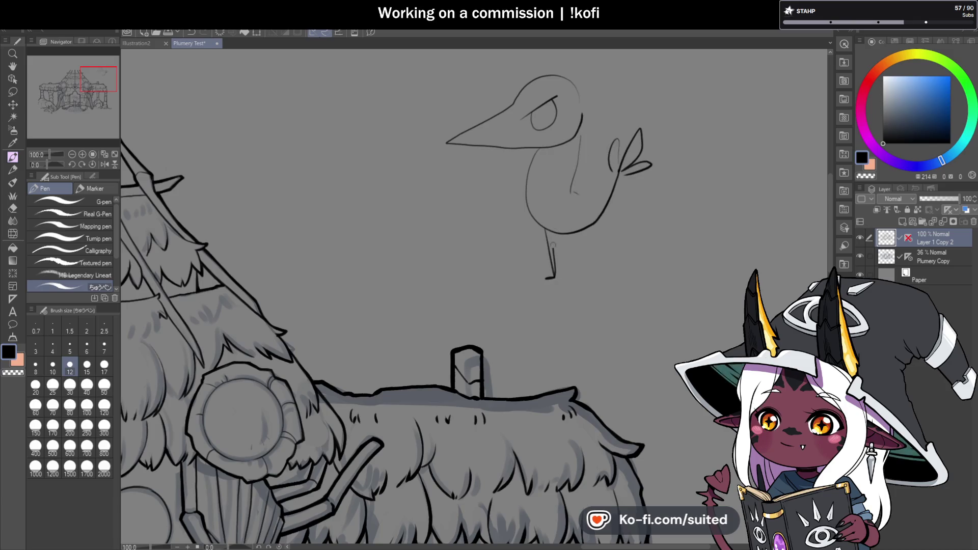
drag(583, 224, 590, 275)
scroll(631, 205, down, 1)
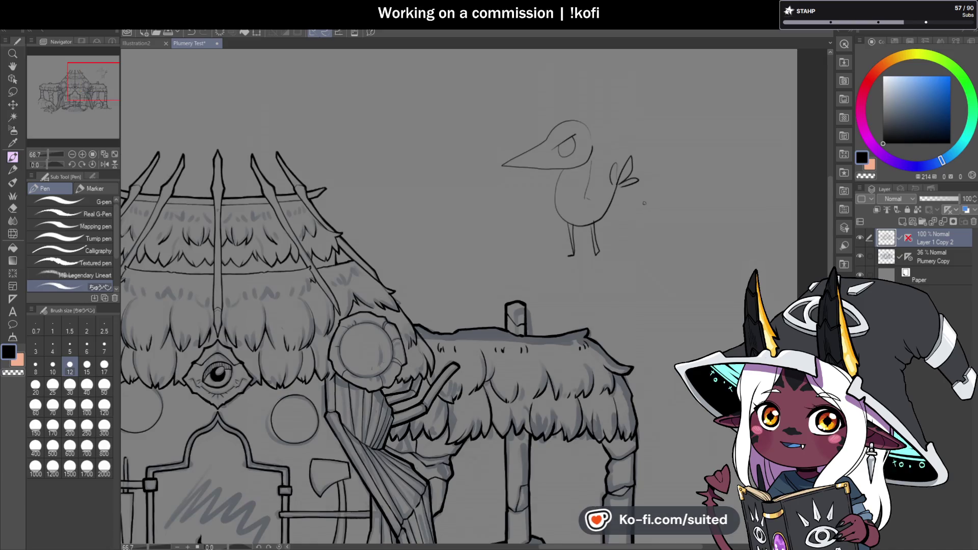
scroll(645, 203, down, 1)
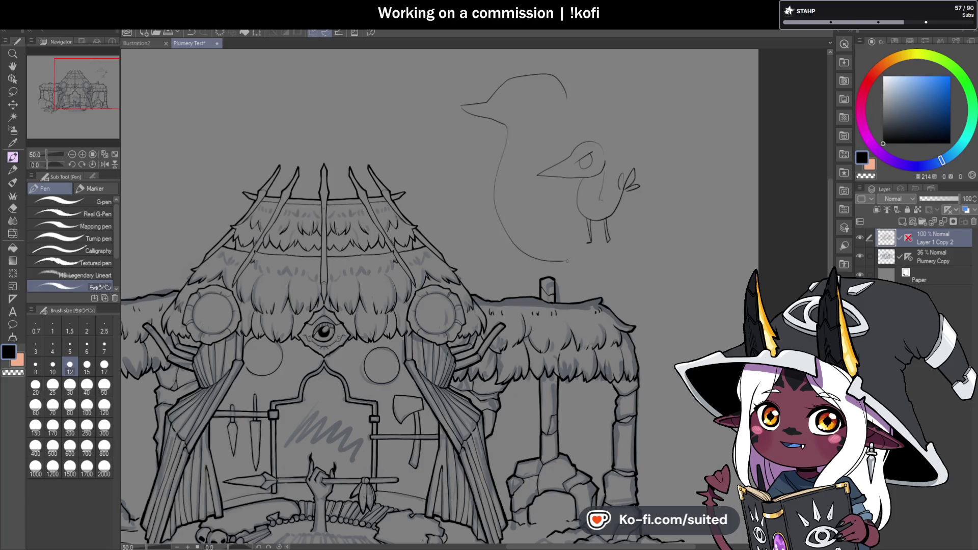
drag(644, 236, 710, 270)
drag(566, 100, 543, 151)
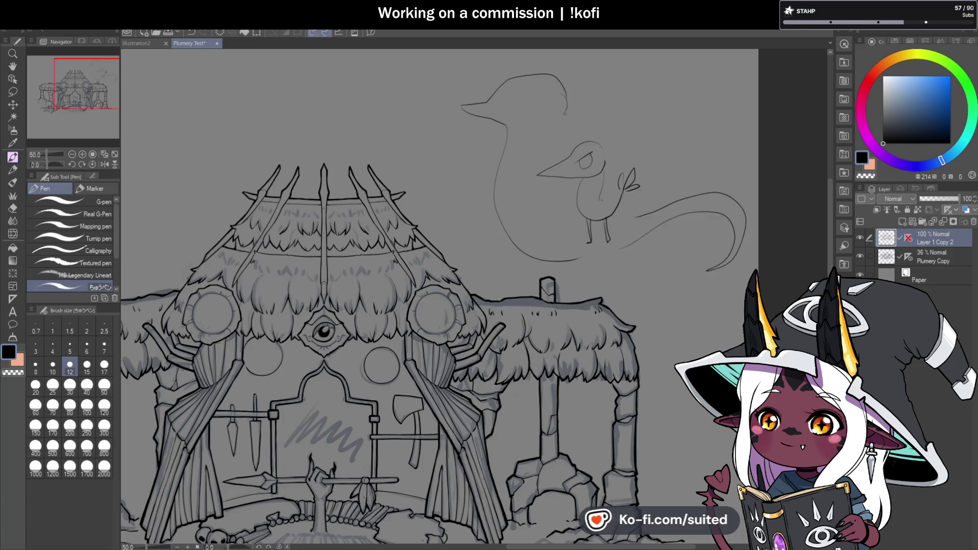
key(m)
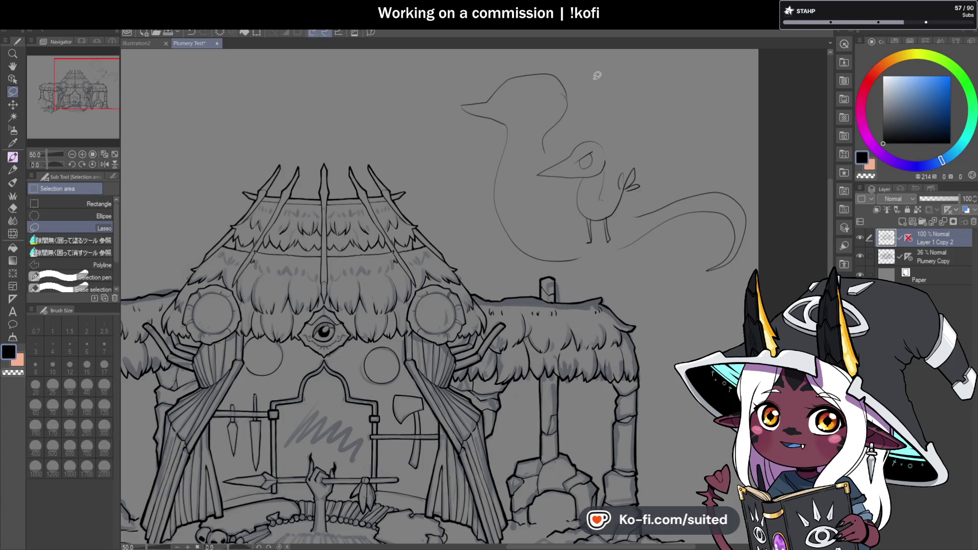
drag(559, 269, 769, 139)
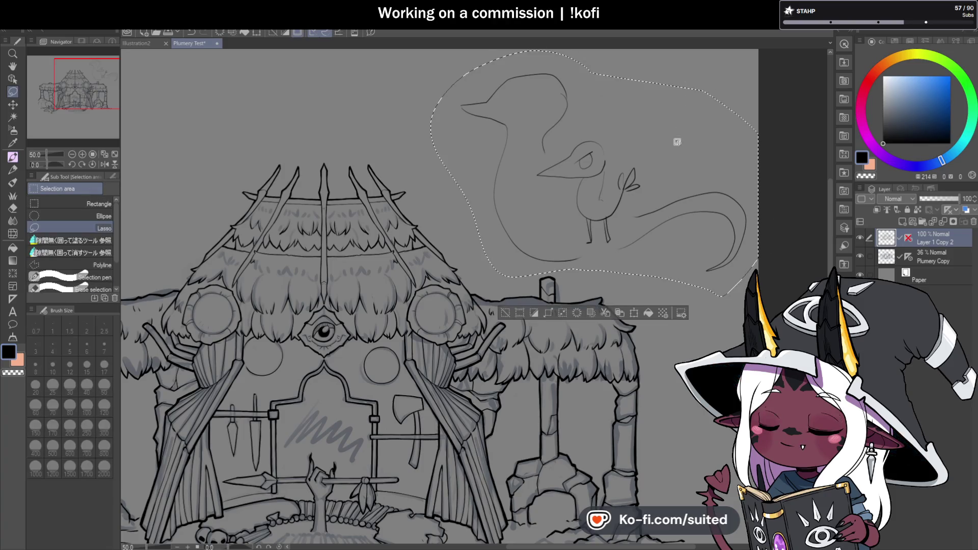
key(ctrl+d)
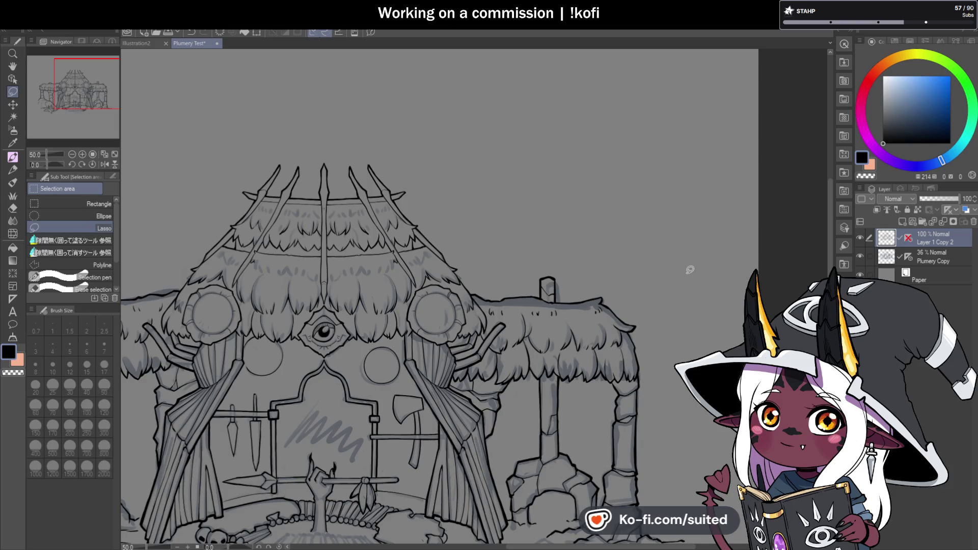
key(p)
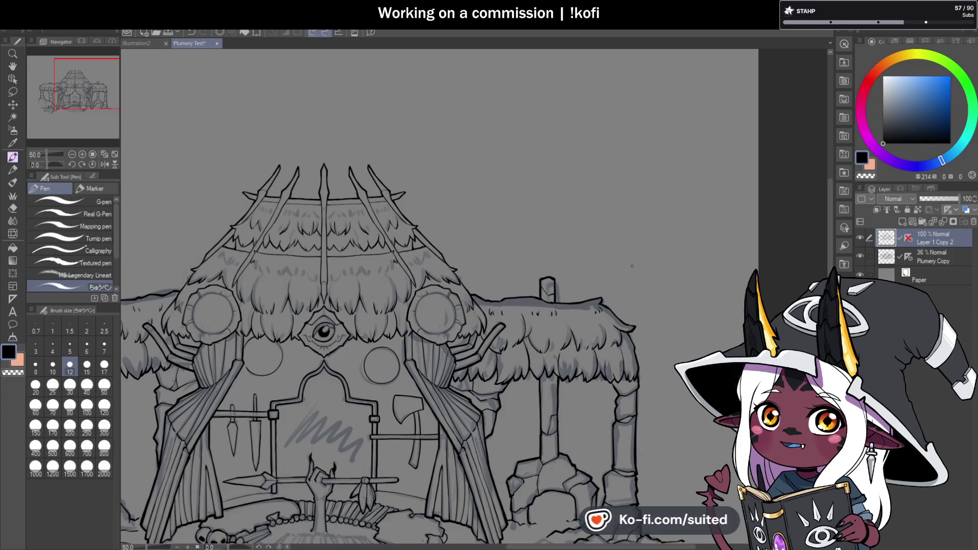
key(ctrl+minus)
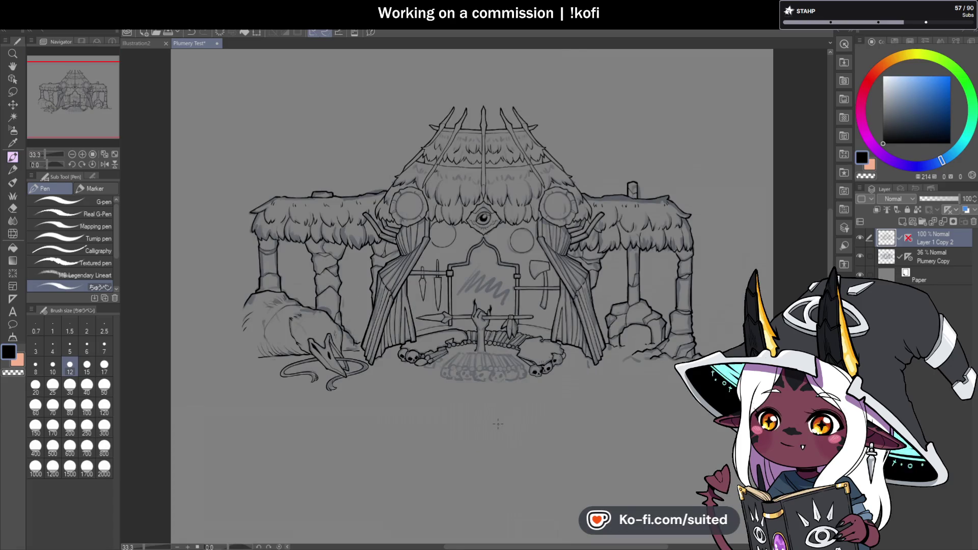
scroll(513, 414, up, 1)
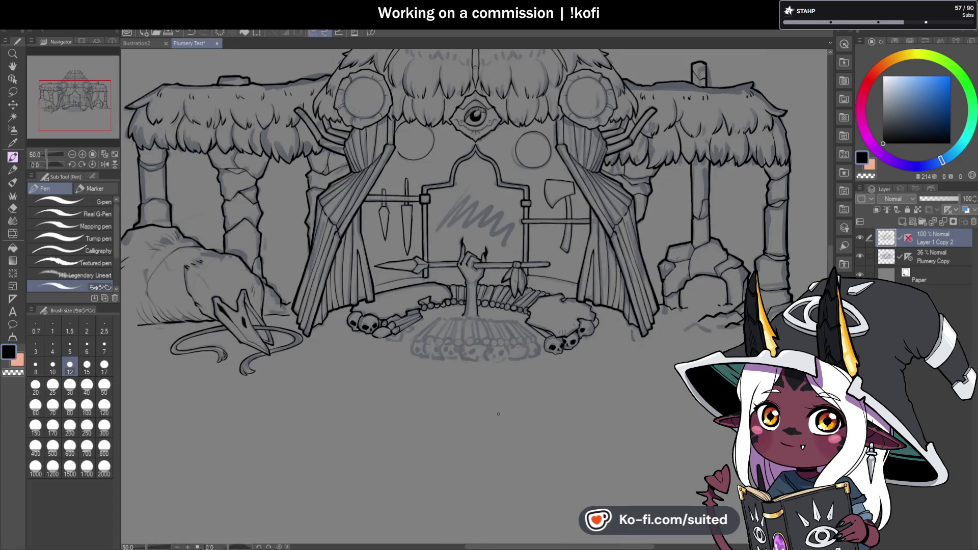
click(136, 43)
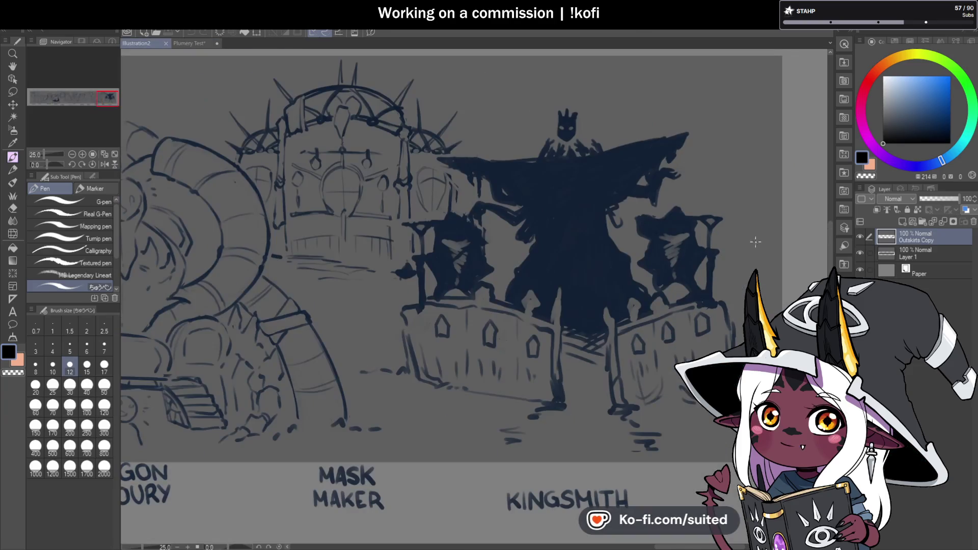
Pan across the Illustration2 sketches with the Hand tool, then return to the Plumery Test document.
click(12, 67)
scroll(514, 323, left, 5)
scroll(494, 338, left, 5)
scroll(473, 345, left, 5)
scroll(504, 347, left, 5)
scroll(539, 342, left, 5)
scroll(535, 354, left, 5)
scroll(572, 332, left, 5)
scroll(684, 341, left, 5)
scroll(684, 341, right, 5)
scroll(546, 356, right, 1)
click(188, 44)
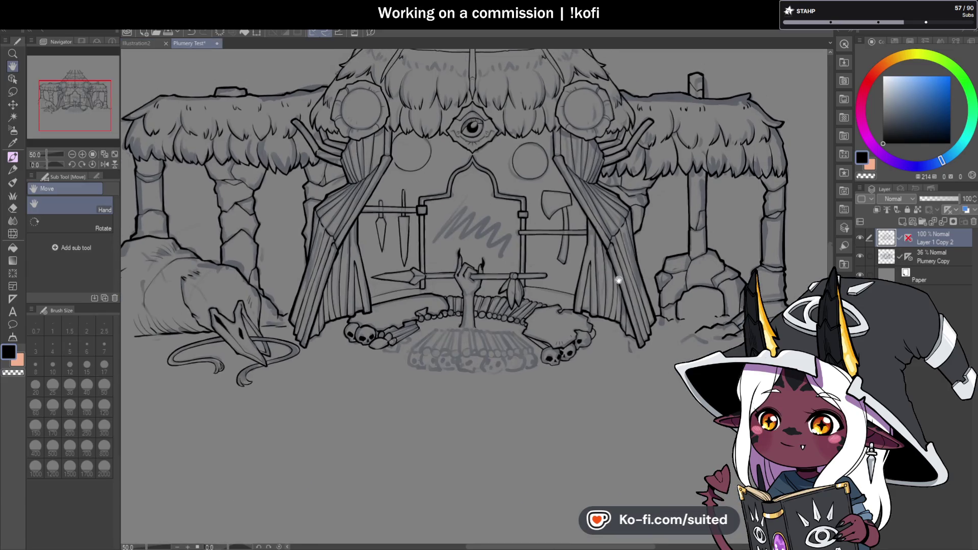
Zoom in on the hanging axe and redraw the thin curved bevel line inside its blade.
drag(616, 270, 623, 321)
key(p)
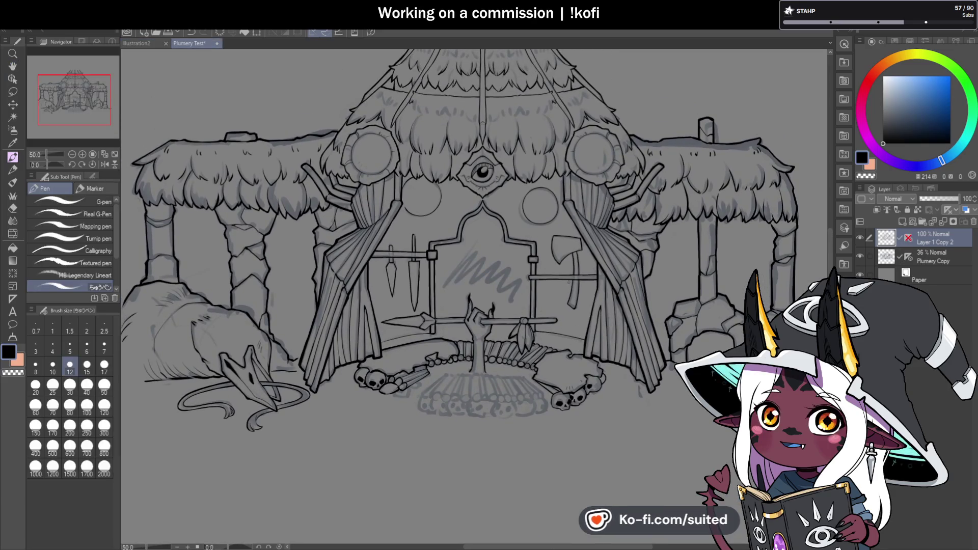
scroll(531, 256, down, 1)
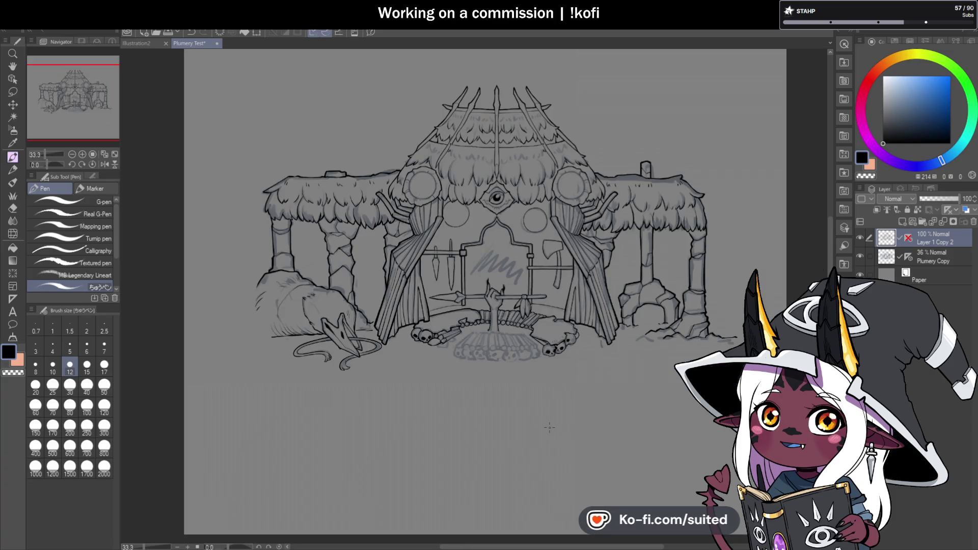
scroll(552, 349, up, 1)
scroll(552, 349, up, 1)
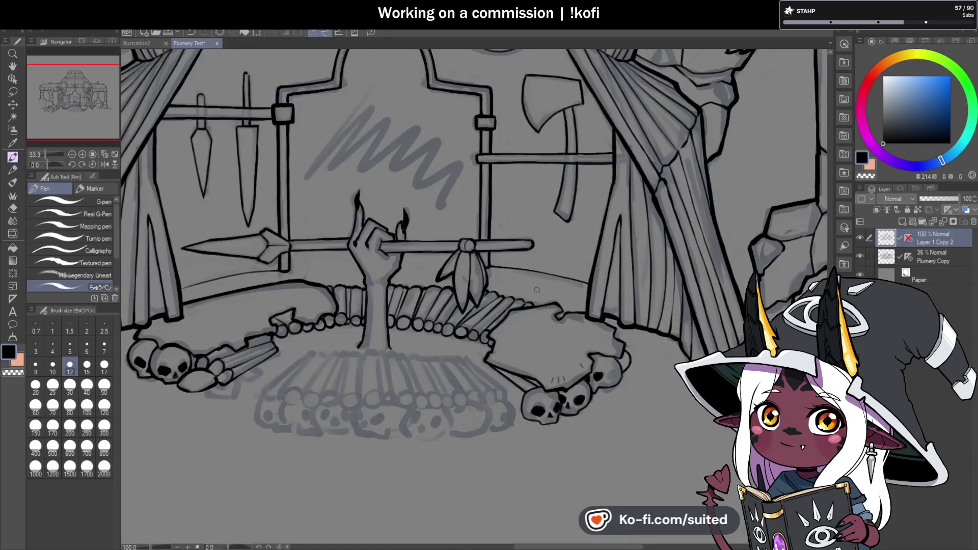
scroll(570, 435, down, 1)
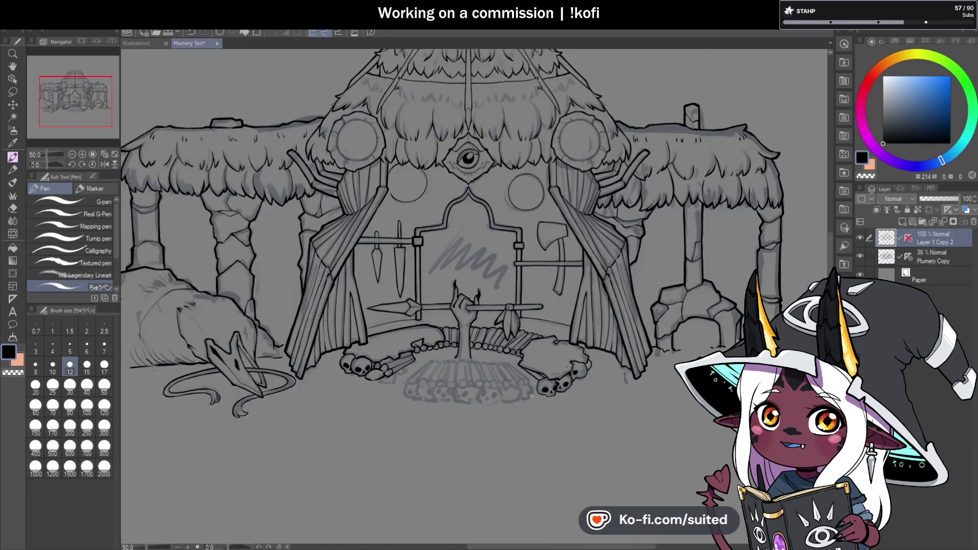
scroll(560, 250, up, 2)
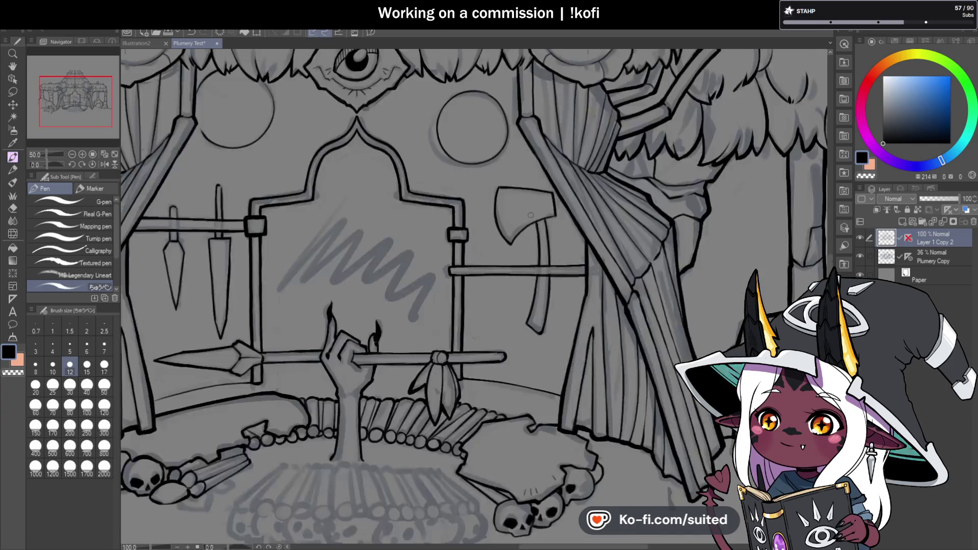
scroll(560, 250, up, 2)
key(ctrl+z)
drag(487, 169, 507, 251)
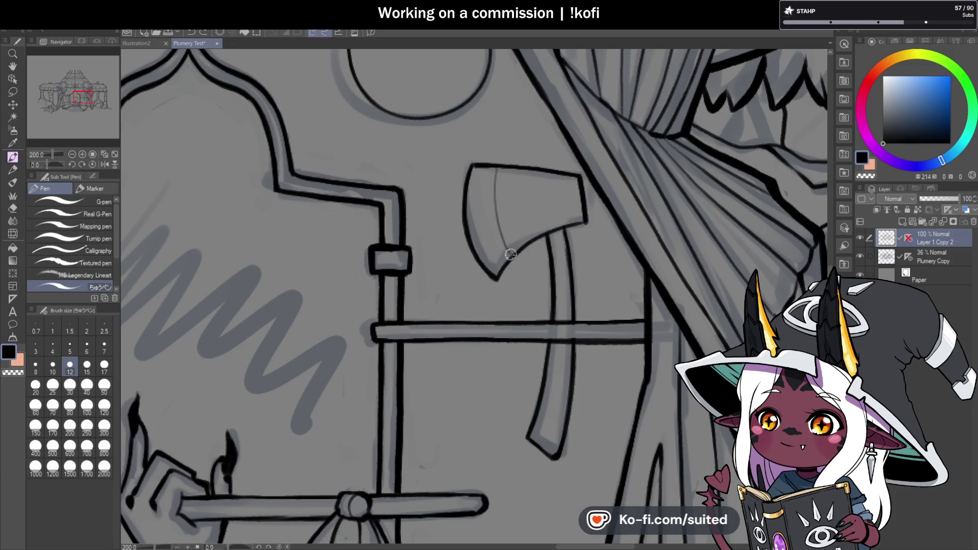
Zoom in below the spear hand and ink one diagonal log line in the front pile.
scroll(540, 203, down, 4)
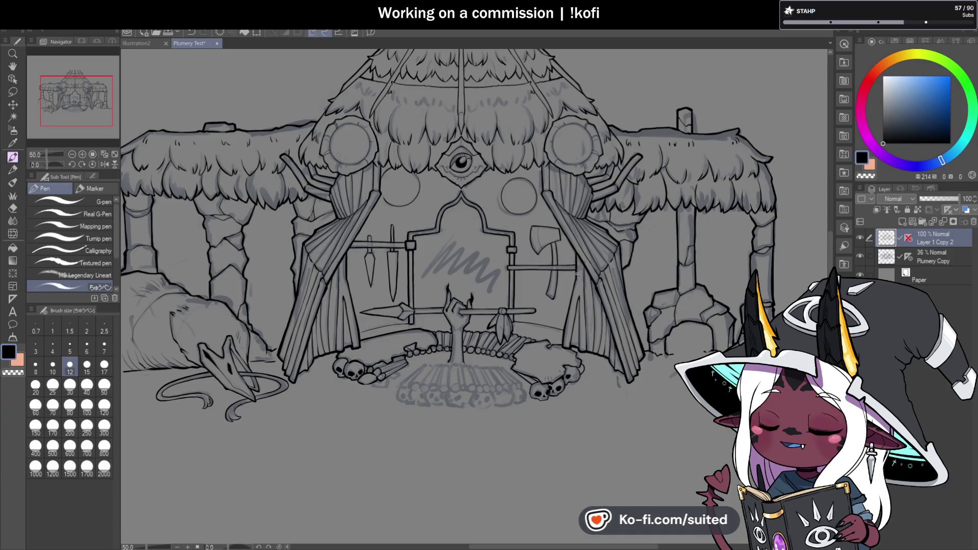
scroll(509, 390, down, 1)
scroll(489, 336, up, 1)
scroll(468, 285, up, 1)
scroll(448, 219, up, 2)
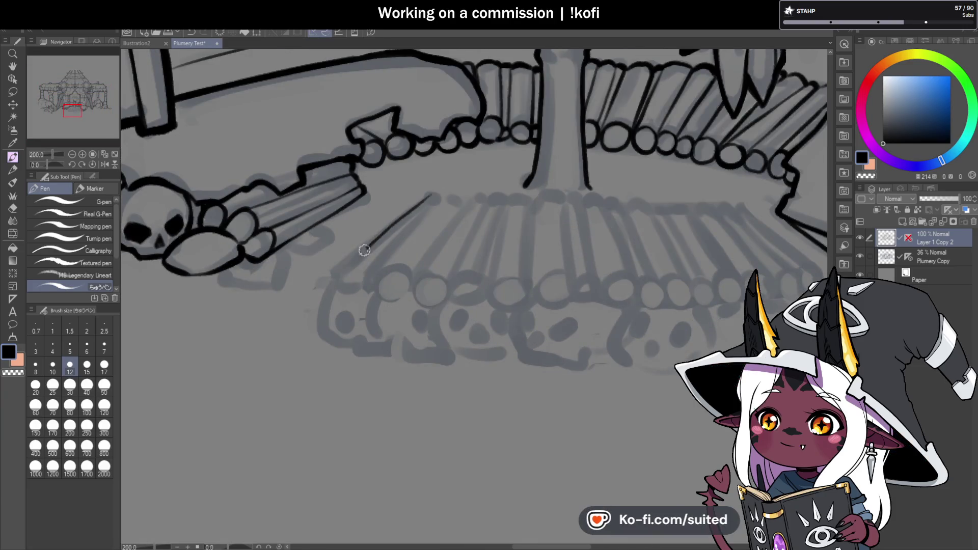
drag(368, 247, 336, 278)
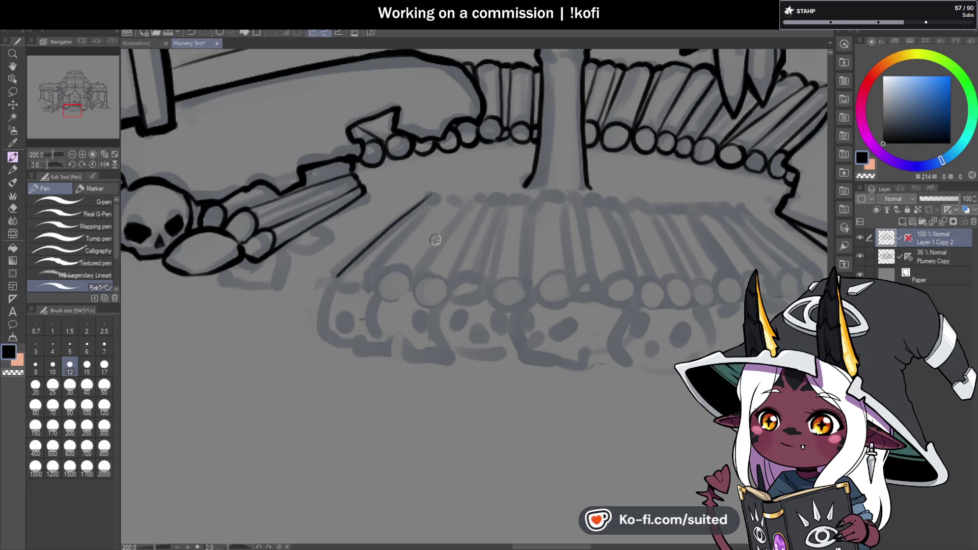
Curl the first log line's lower end and ink two more parallel diagonal log lines.
drag(342, 272, 357, 287)
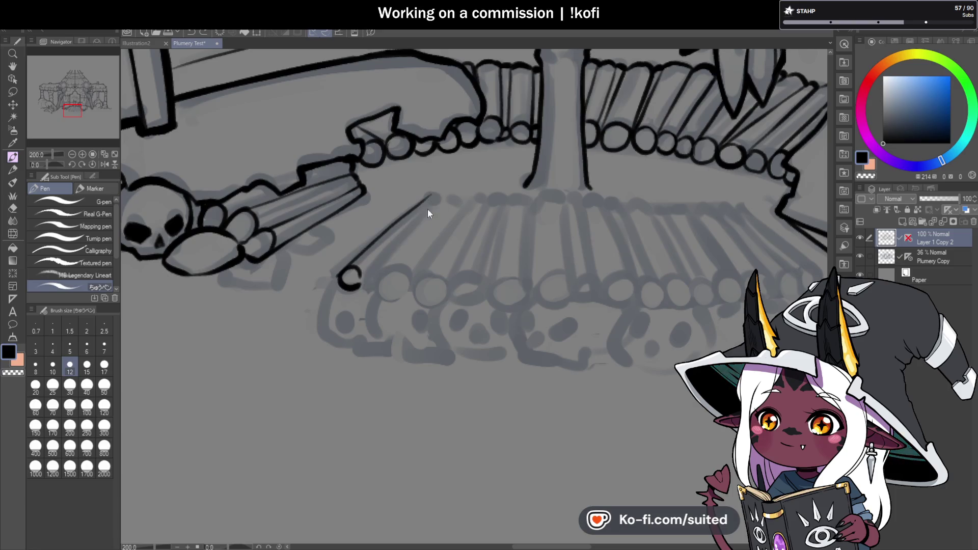
drag(434, 198, 368, 281)
drag(438, 195, 383, 266)
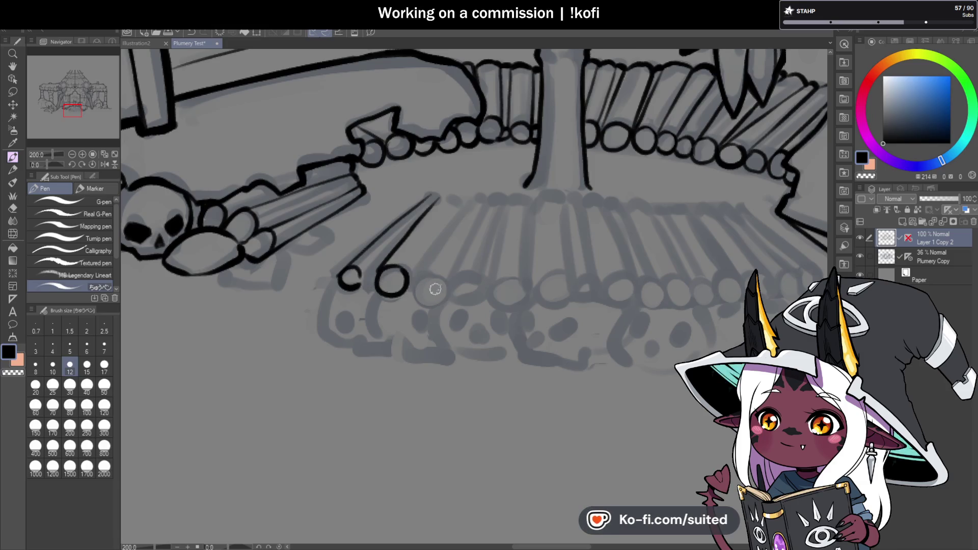
Ink a row of three round log ends running to the right.
drag(415, 279, 439, 274)
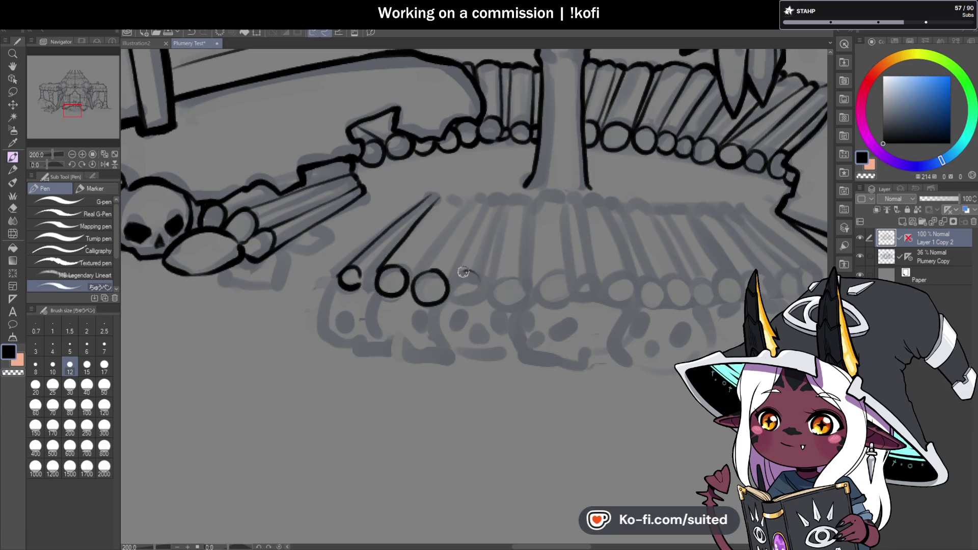
drag(509, 275, 501, 278)
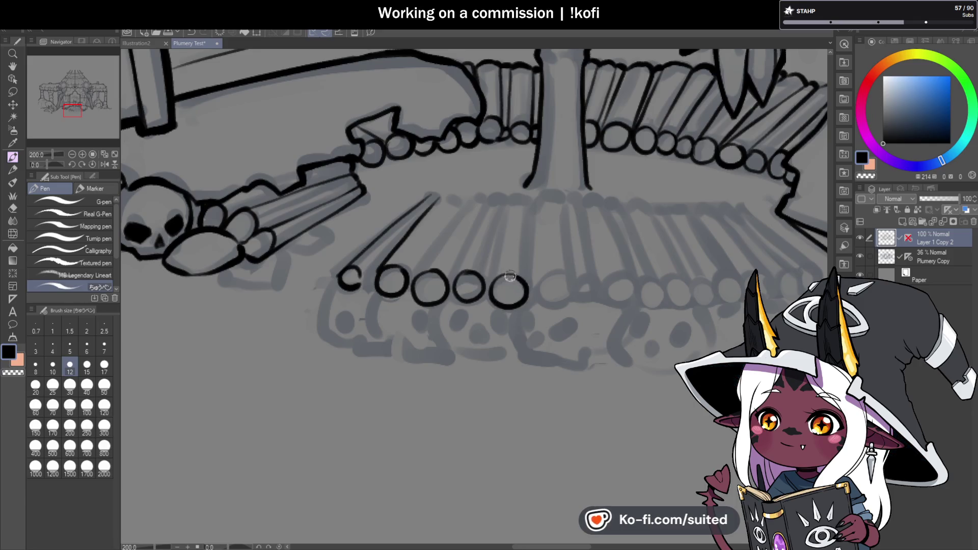
scroll(463, 289, down, 2)
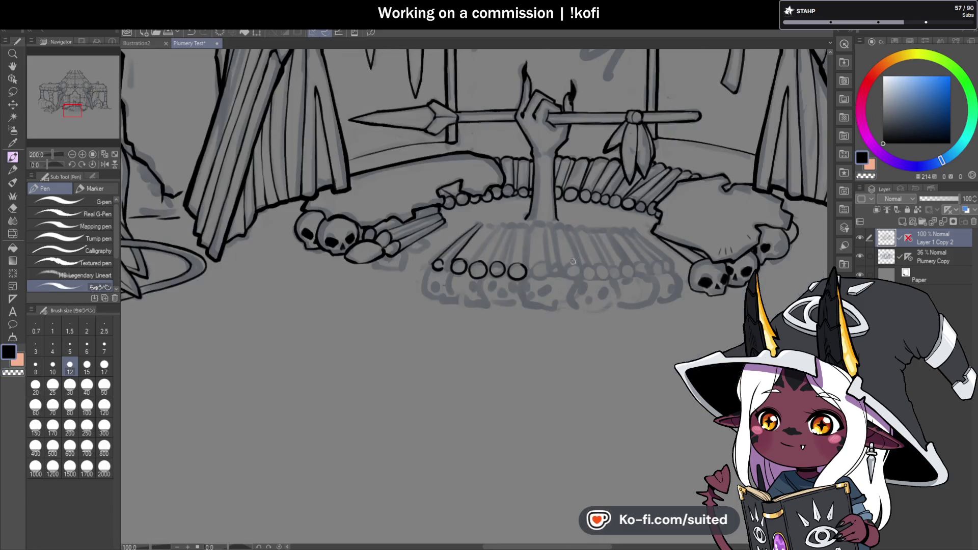
scroll(478, 275, up, 2)
scroll(501, 256, up, 2)
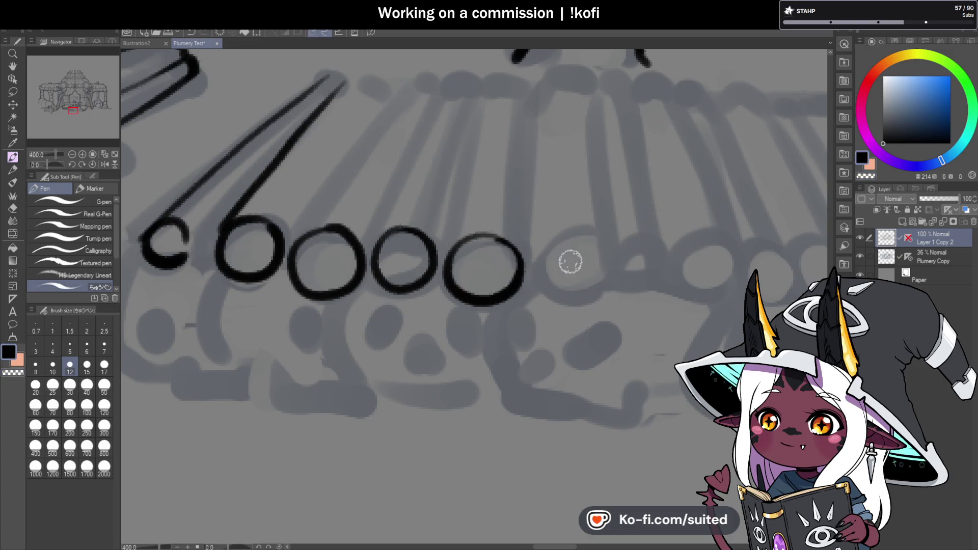
mouse_move(600, 241)
mouse_down()
mouse_move(585, 290)
mouse_move(532, 277)
mouse_up()
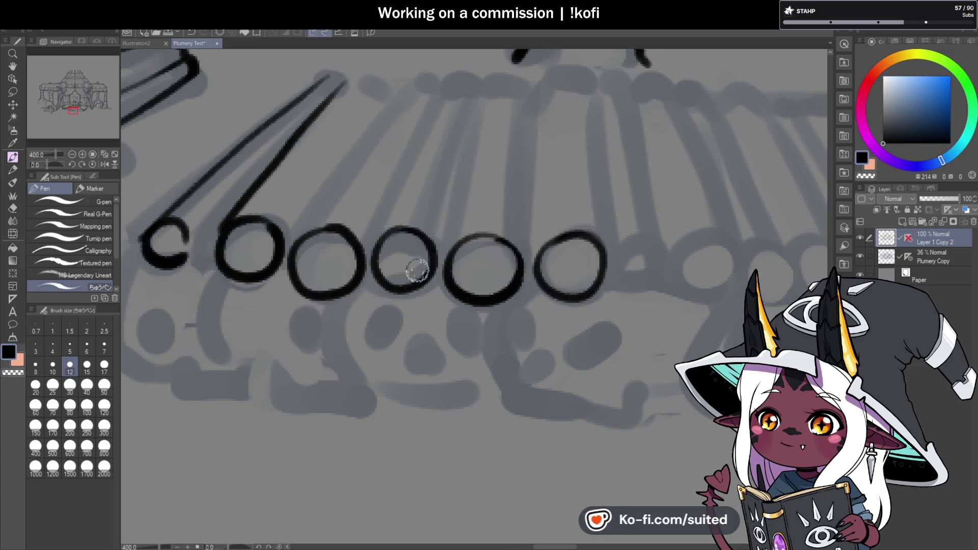
scroll(410, 266, down, 4)
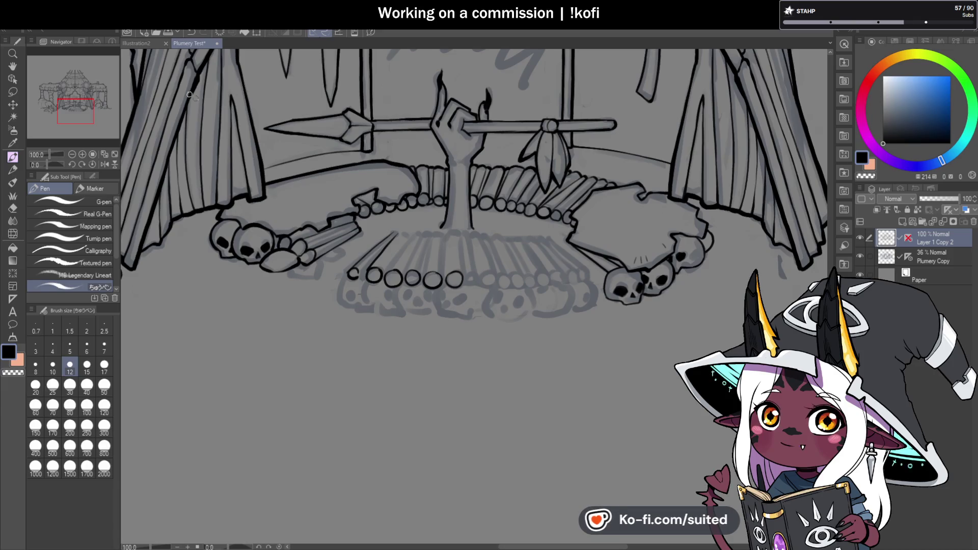
Switch to the Illustration2 banner sketch, zoom out, and pan to its left end.
click(136, 43)
scroll(666, 270, down, 2)
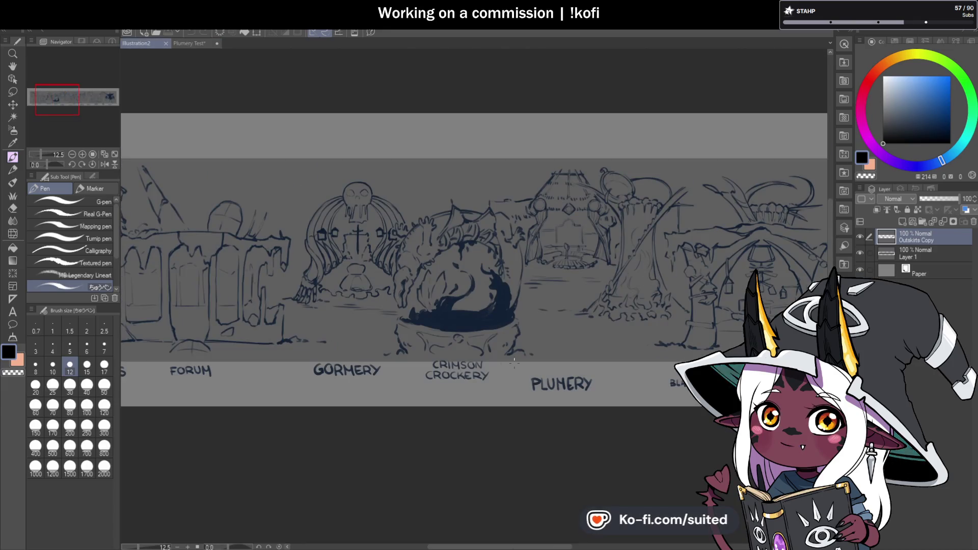
scroll(475, 346, up, 2)
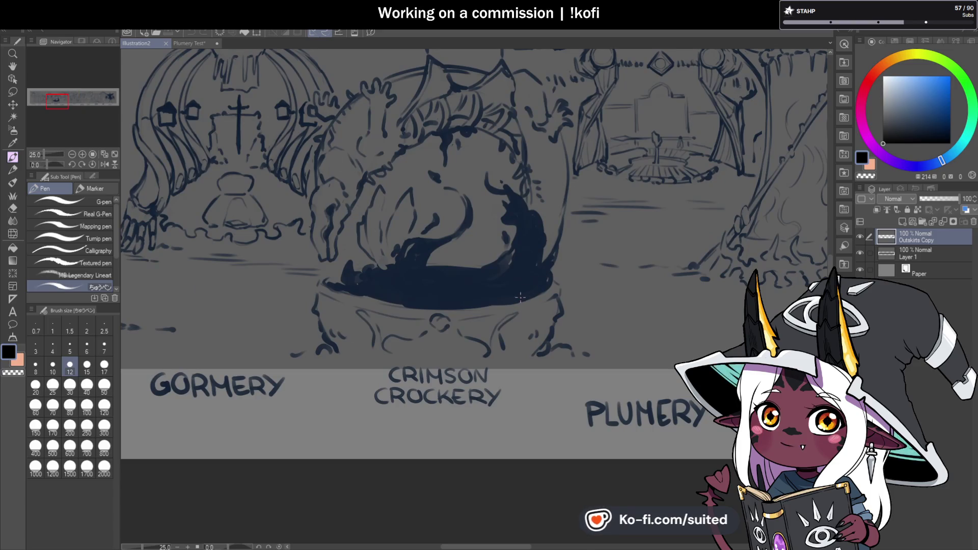
scroll(568, 303, down, 2)
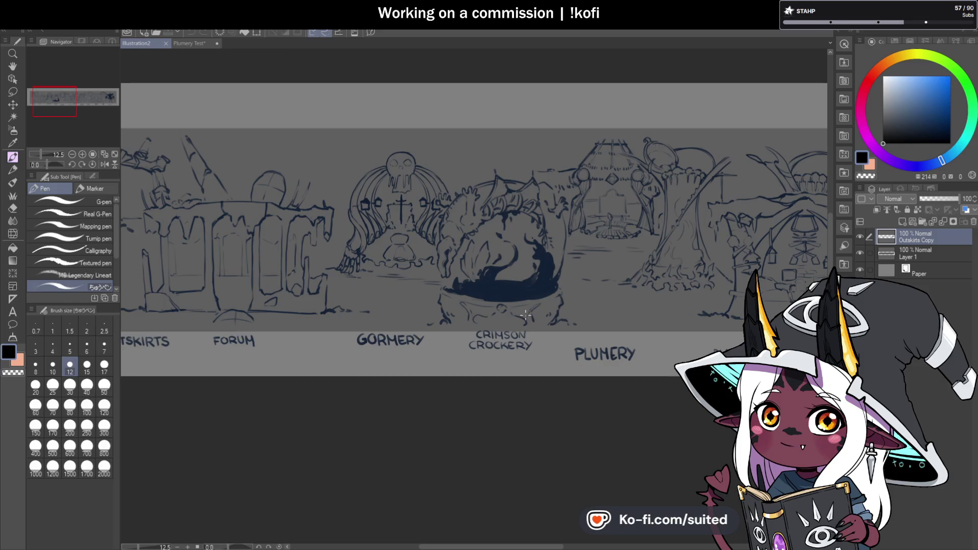
key(h)
drag(365, 251, 543, 279)
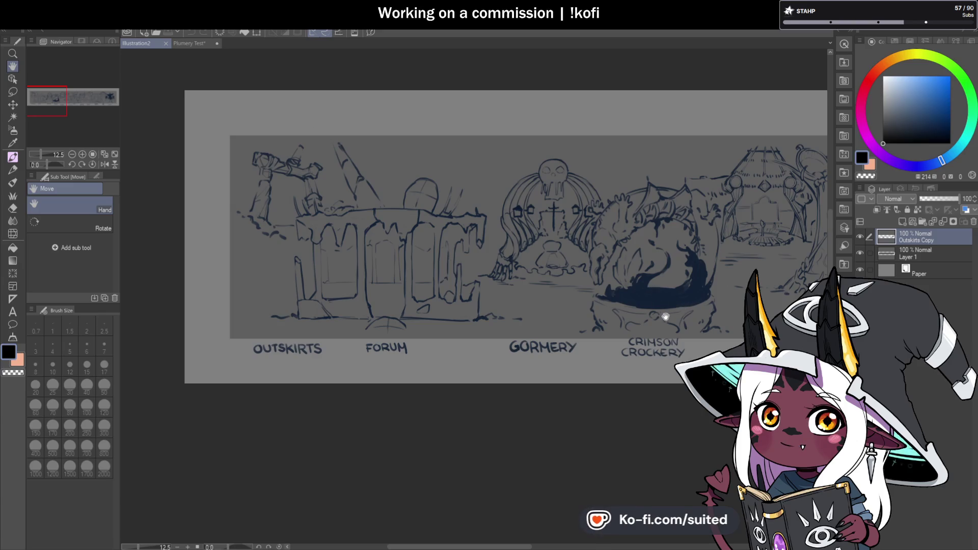
drag(665, 317, 591, 324)
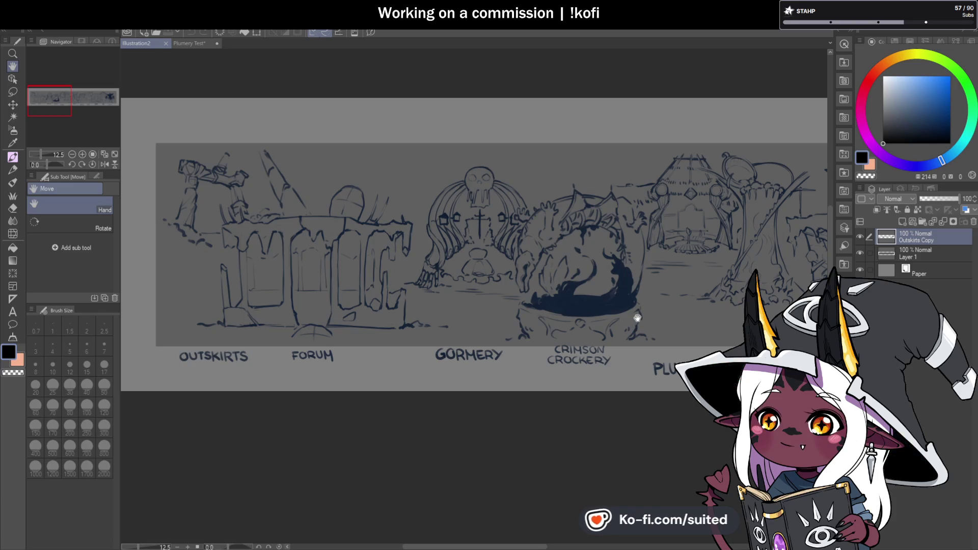
Pan along the banner past Skyreef, Kingsmith and Blacksmith, then back to Plumery.
drag(730, 293, 504, 285)
drag(685, 290, 627, 281)
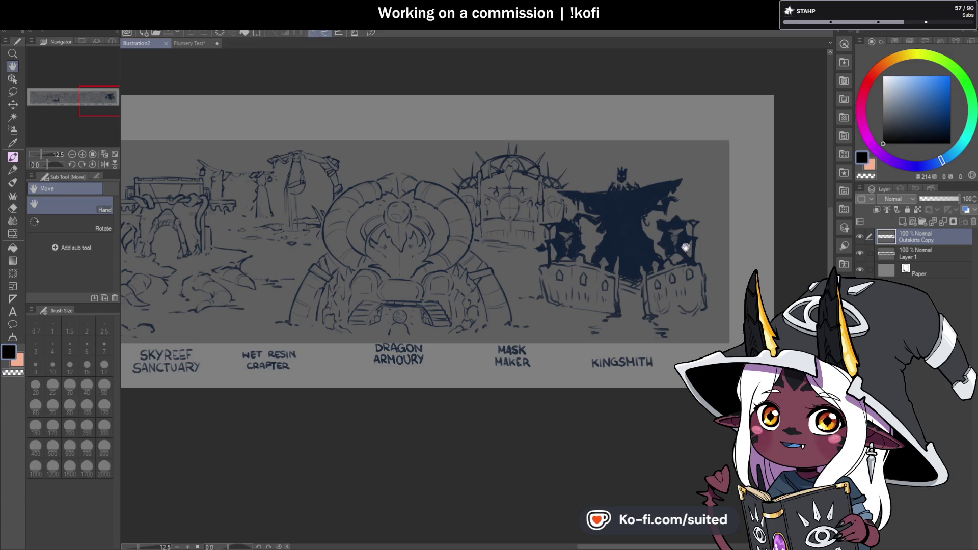
drag(538, 337, 636, 344)
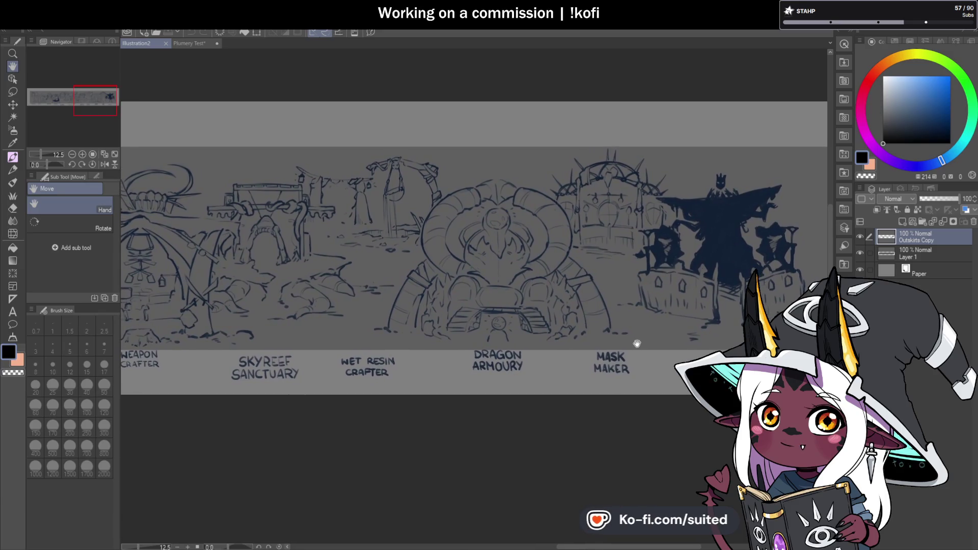
mouse_move(643, 333)
mouse_down()
mouse_move(661, 301)
mouse_move(674, 323)
mouse_up()
drag(574, 340, 683, 338)
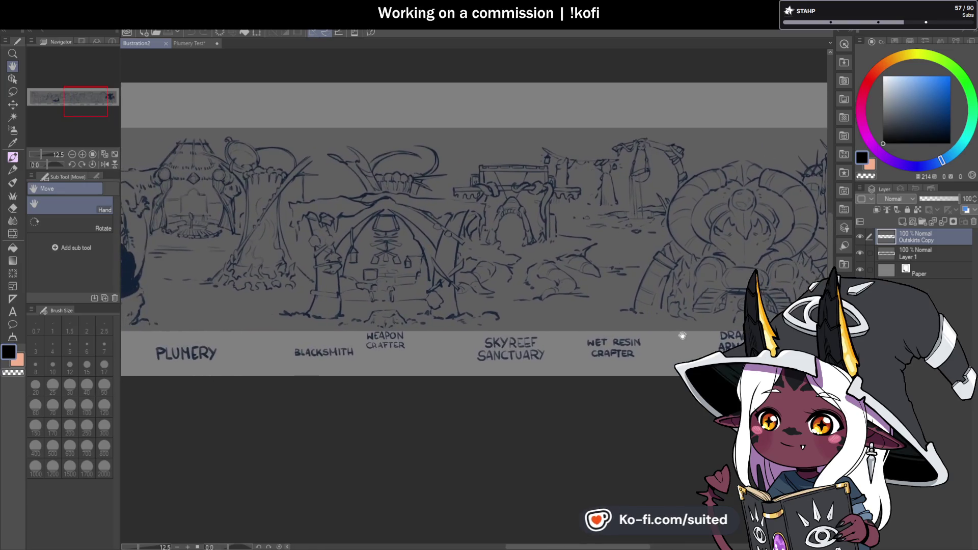
mouse_move(570, 344)
mouse_down()
mouse_move(695, 330)
mouse_move(647, 345)
mouse_up()
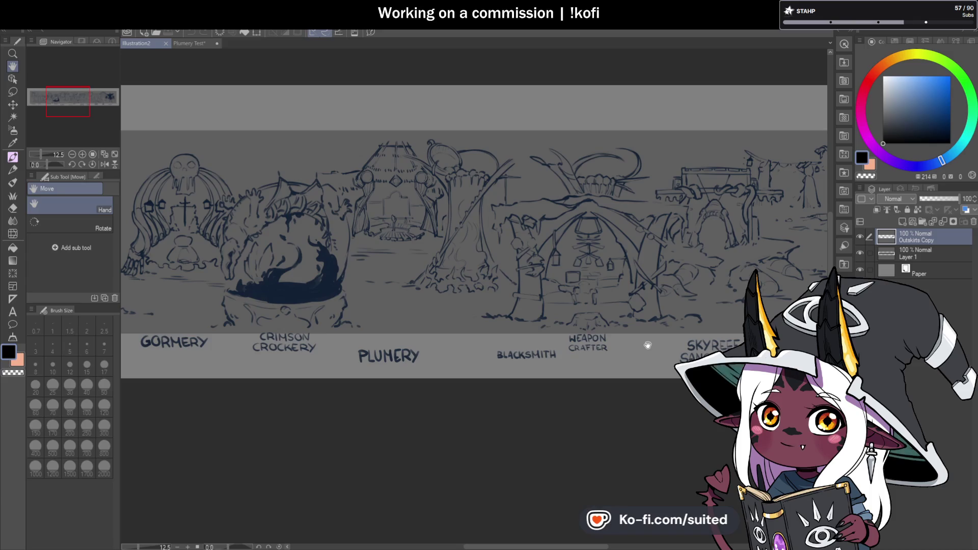
Return to the Plumery Test document and pan and zoom across the shrine, curtains and spear rack.
click(189, 43)
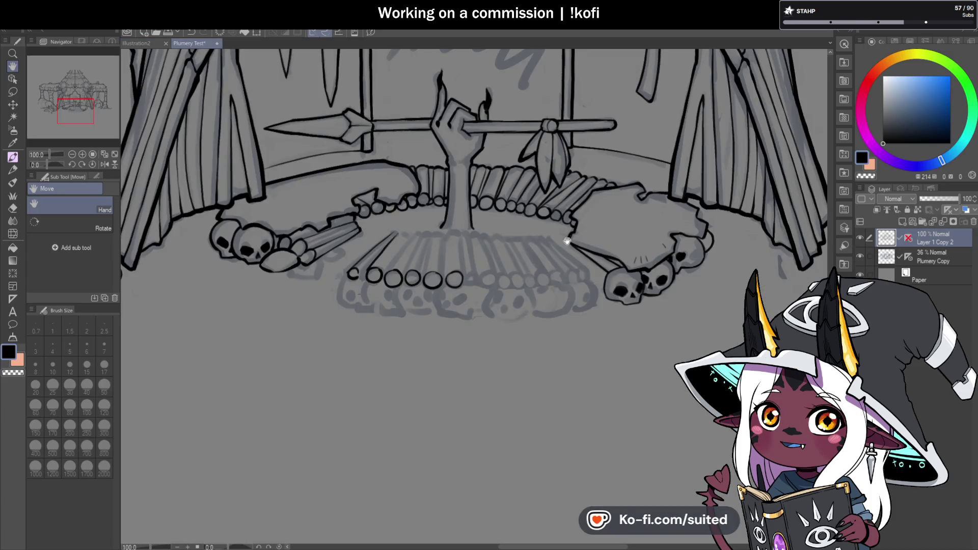
drag(551, 199, 552, 327)
scroll(552, 326, down, 1)
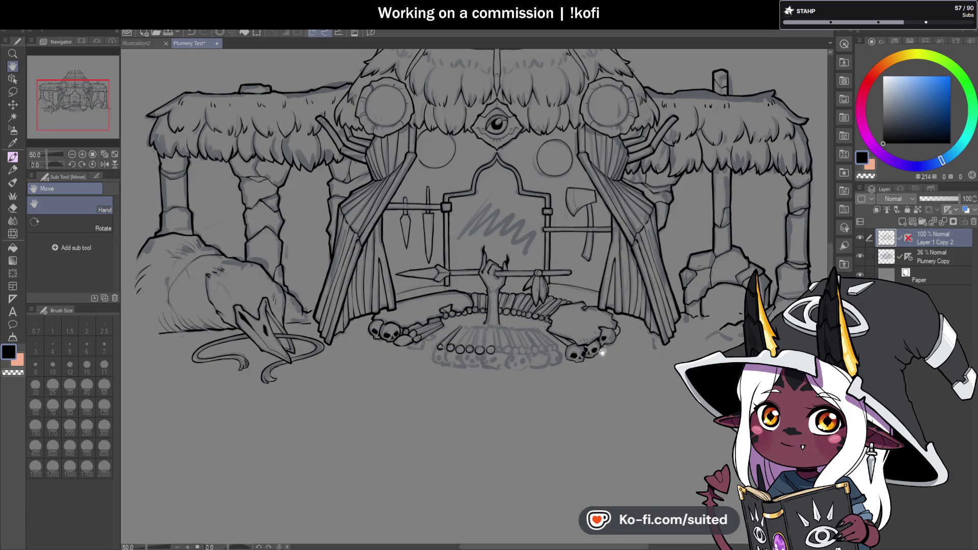
drag(603, 348, 584, 392)
scroll(593, 363, down, 1)
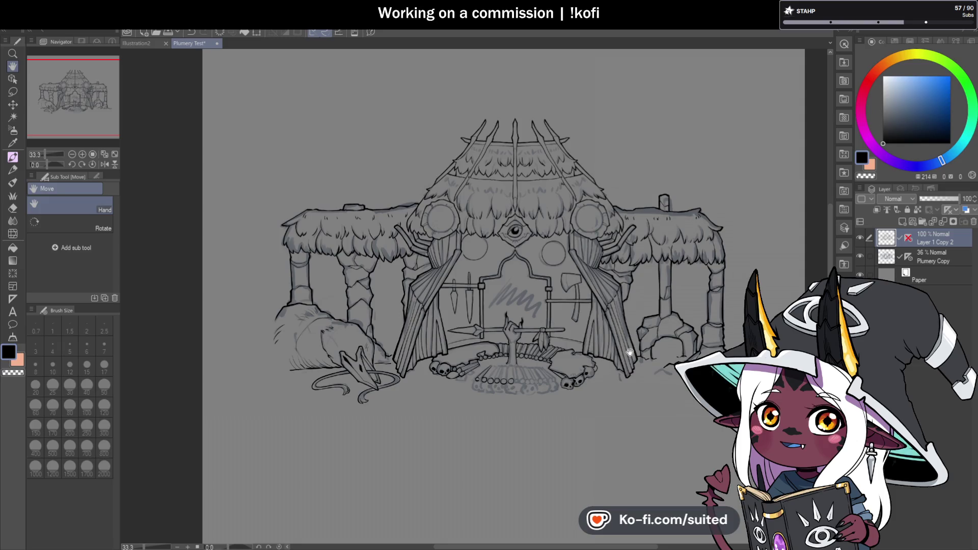
drag(630, 352, 624, 345)
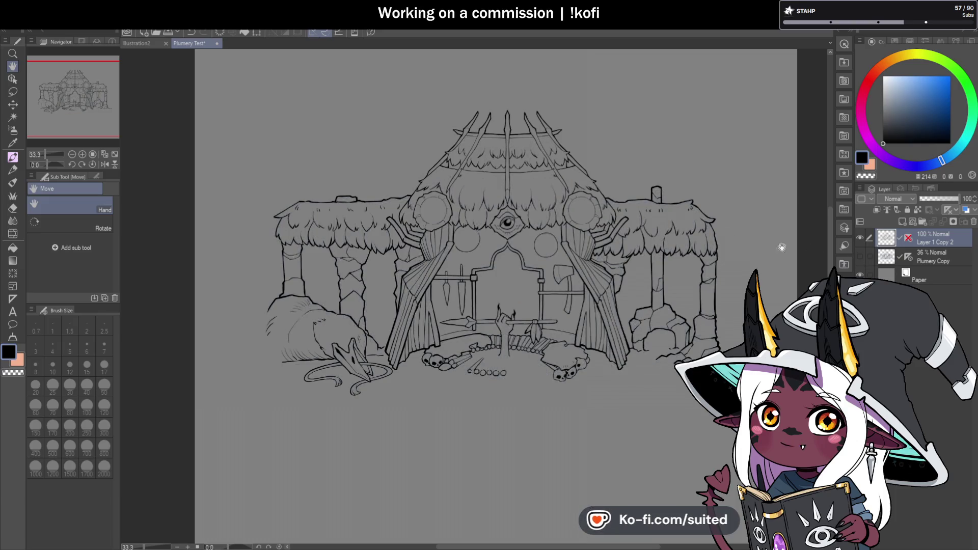
scroll(500, 147, up, 3)
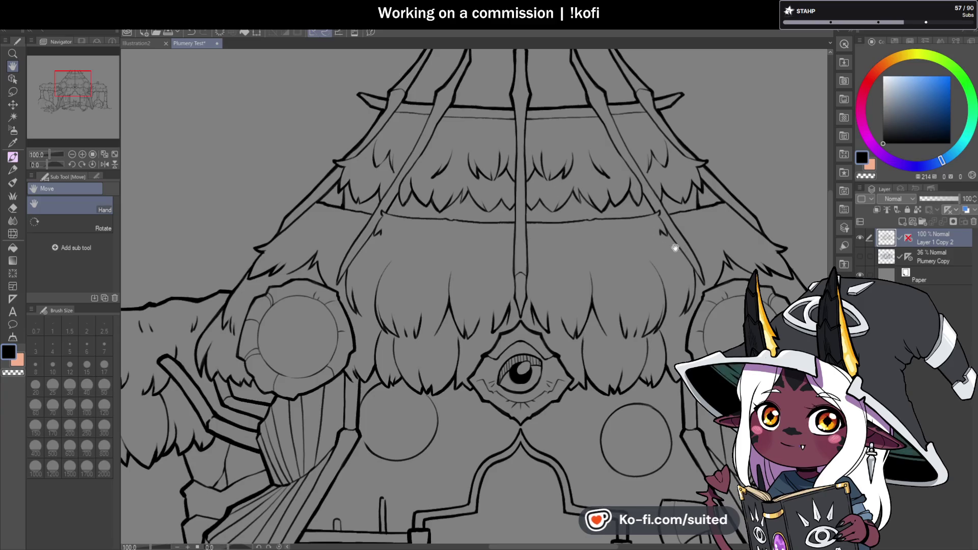
mouse_move(596, 253)
mouse_down()
mouse_move(648, 221)
mouse_move(694, 208)
mouse_up()
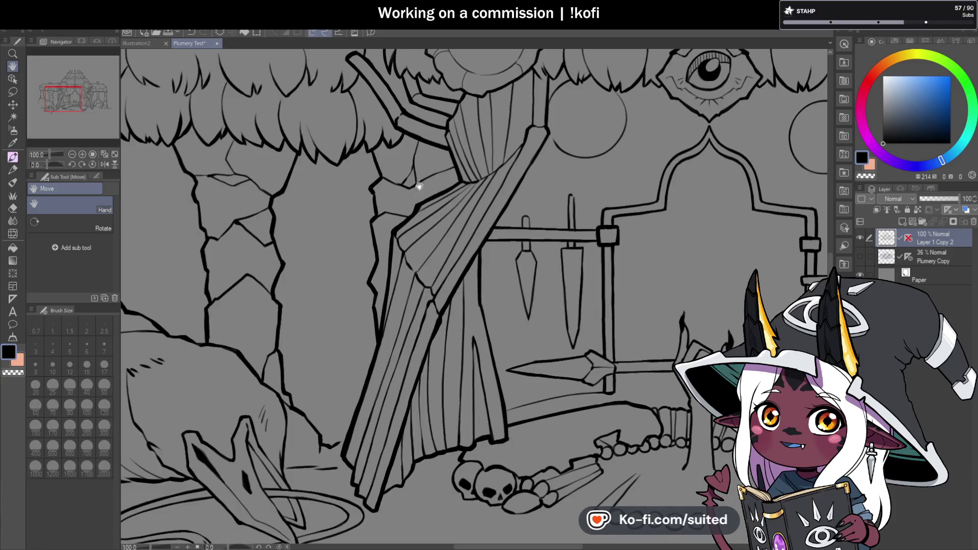
scroll(560, 321, down, 1)
scroll(517, 296, down, 1)
scroll(520, 280, down, 2)
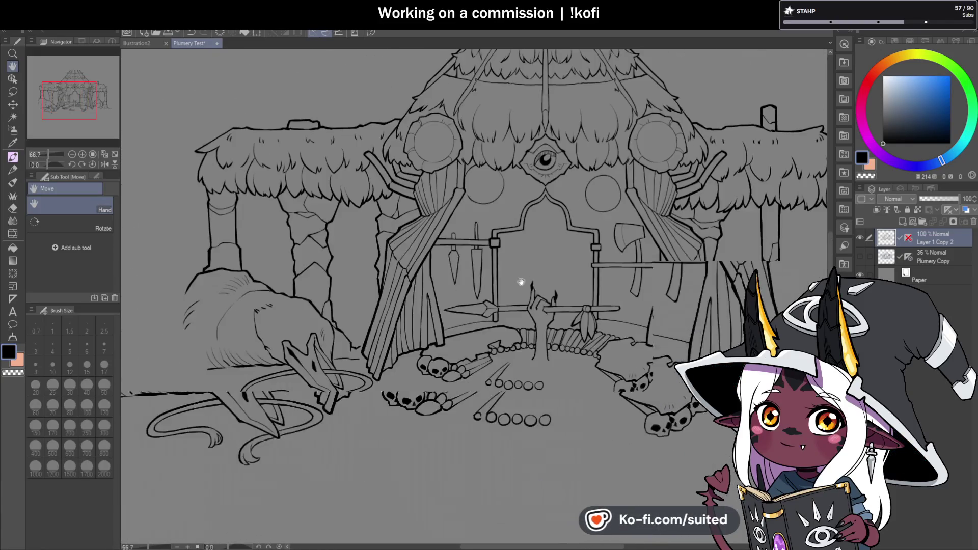
drag(558, 346, 519, 336)
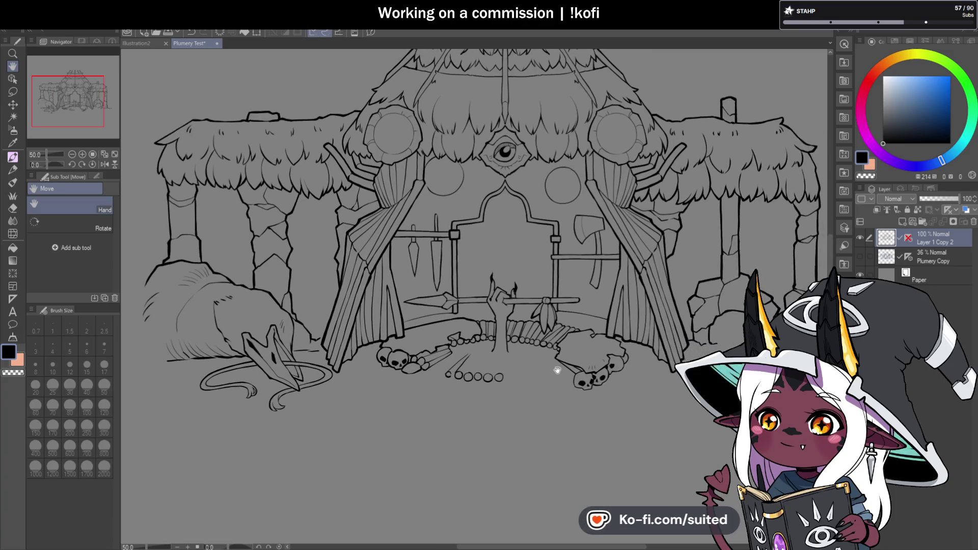
scroll(519, 336, up, 2)
scroll(528, 274, up, 2)
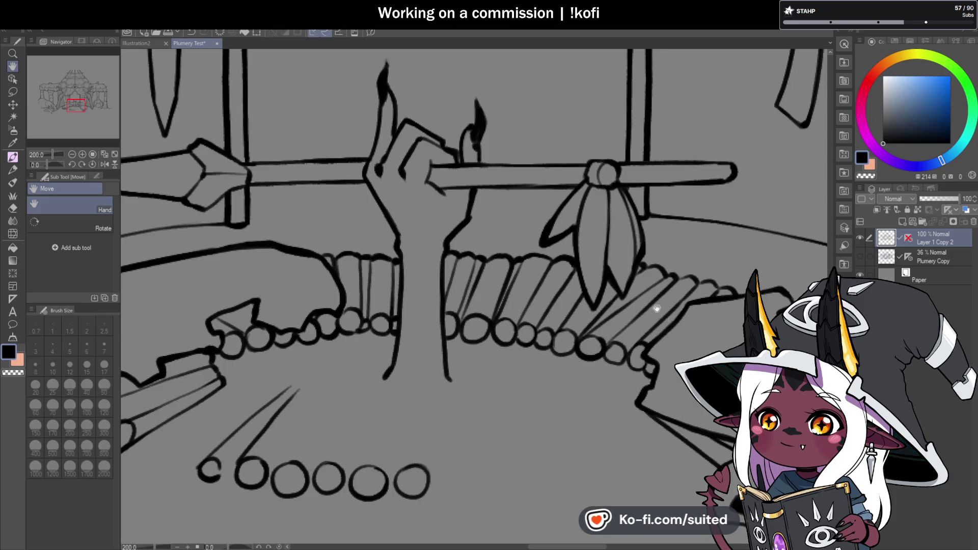
scroll(645, 322, down, 2)
scroll(523, 314, down, 1)
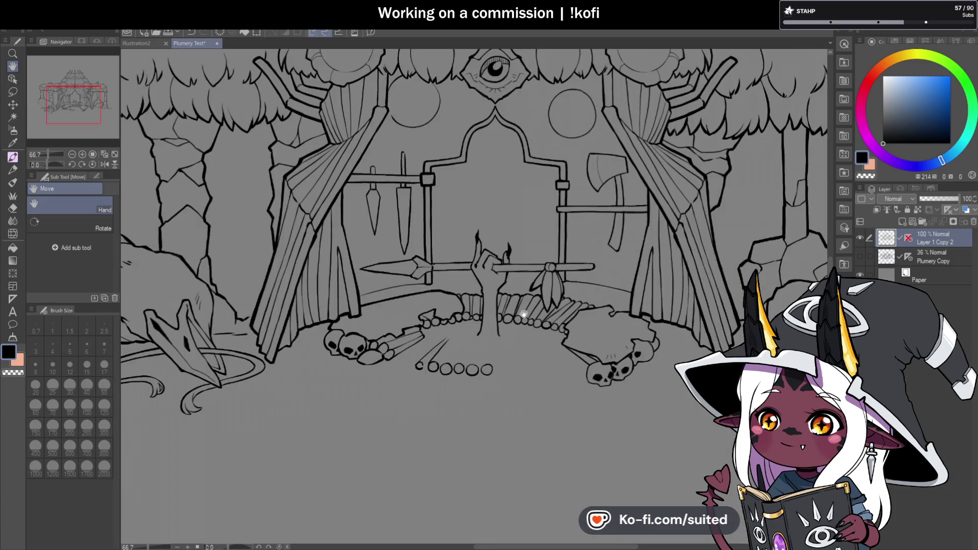
scroll(472, 340, down, 1)
scroll(606, 374, down, 1)
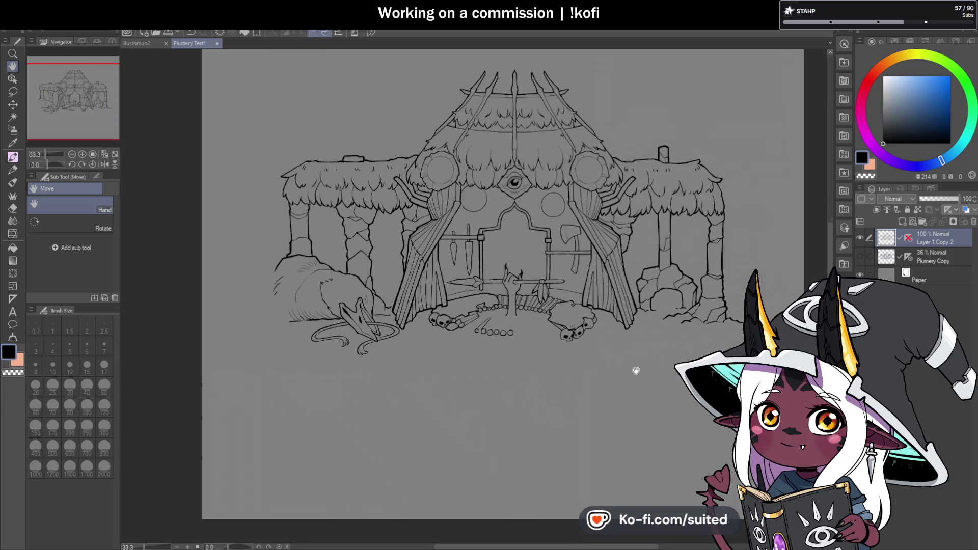
Show the grey sketch layer again beneath the lineart and get back to inking.
click(860, 256)
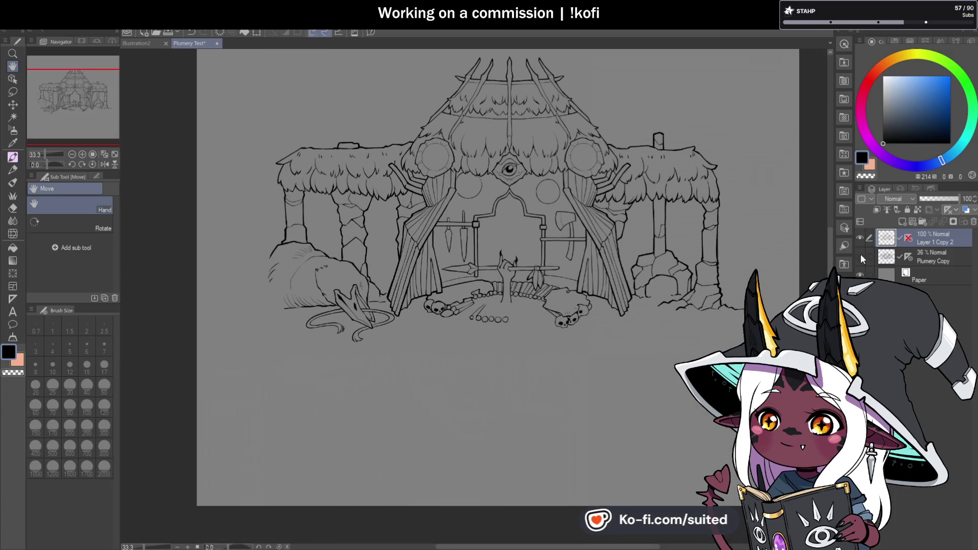
scroll(526, 344, up, 1)
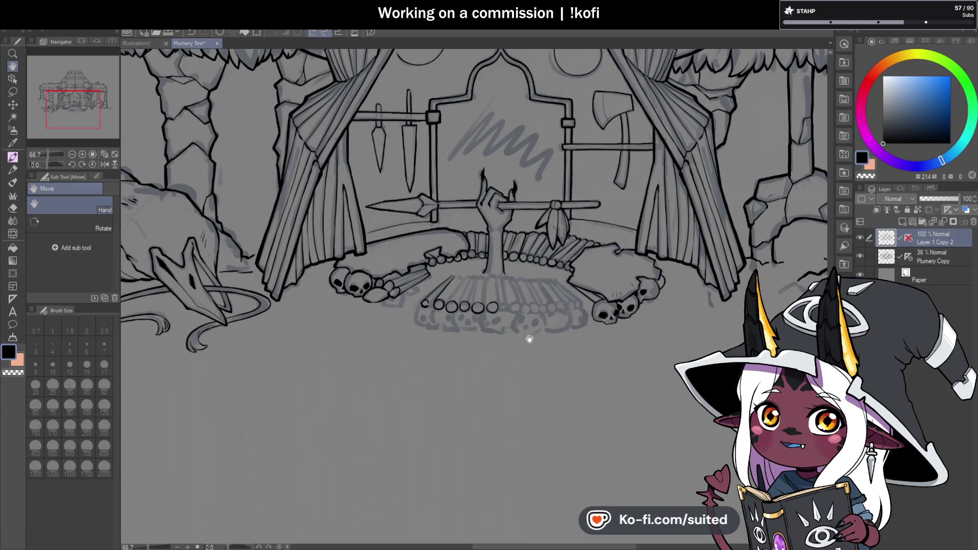
key(space)
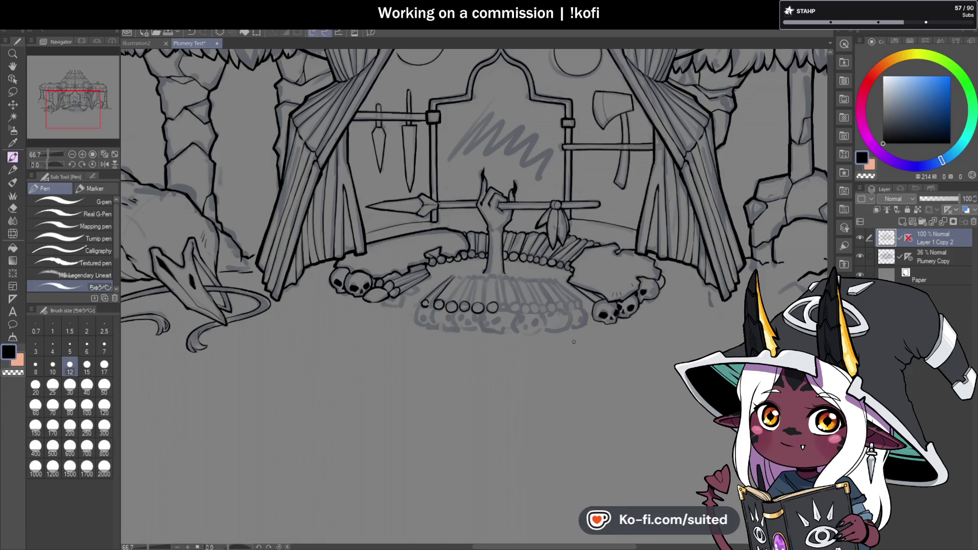
scroll(453, 315, up, 3)
Ink a log's hooked top, two diagonal log stems and a small log-end circle.
scroll(453, 316, up, 3)
drag(441, 188, 484, 190)
mouse_move(405, 336)
mouse_down()
mouse_move(499, 205)
mouse_move(535, 185)
mouse_move(494, 201)
mouse_up()
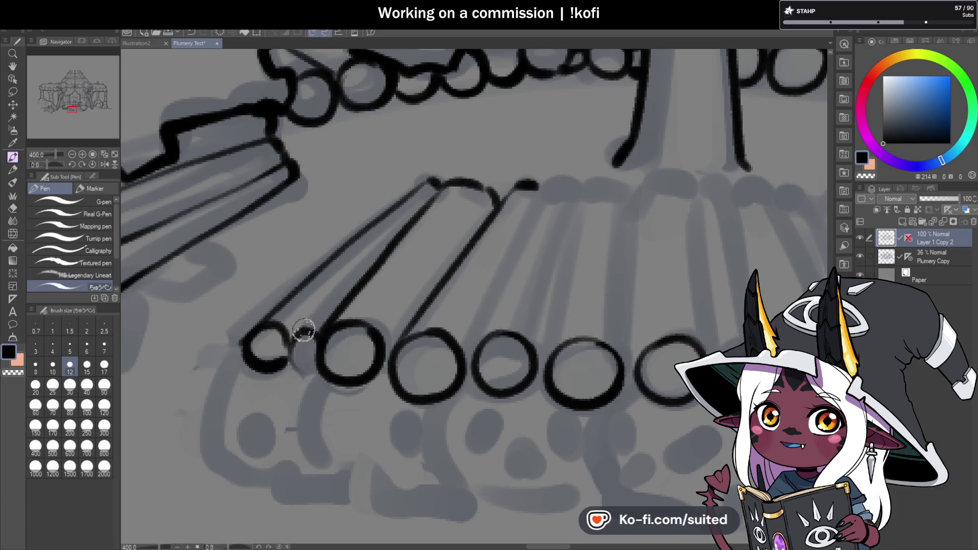
drag(302, 332, 429, 193)
mouse_move(315, 323)
mouse_down()
mouse_move(323, 349)
mouse_move(266, 320)
mouse_move(262, 338)
mouse_move(305, 280)
mouse_up()
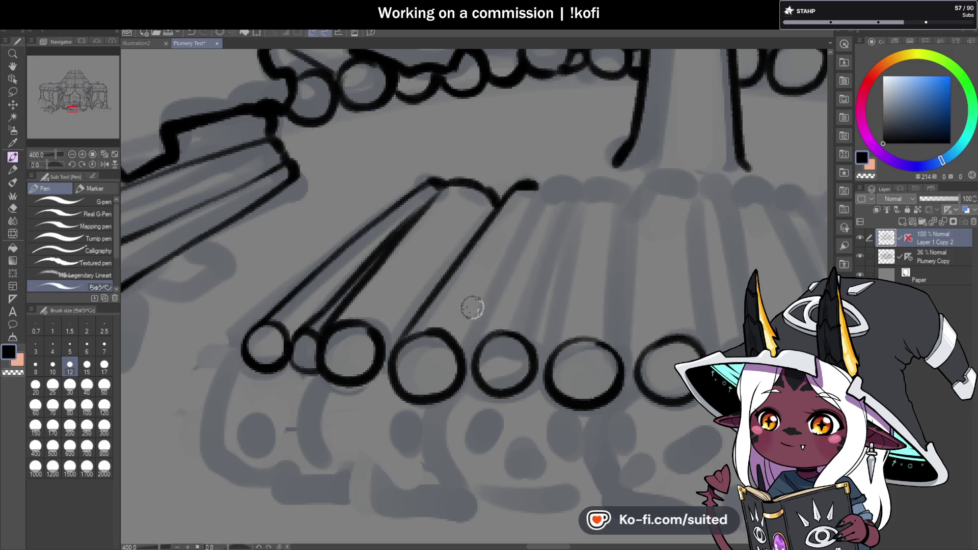
Ink four log-end circles along the front pile's end row.
scroll(473, 308, down, 2)
scroll(510, 301, down, 1)
scroll(573, 288, down, 1)
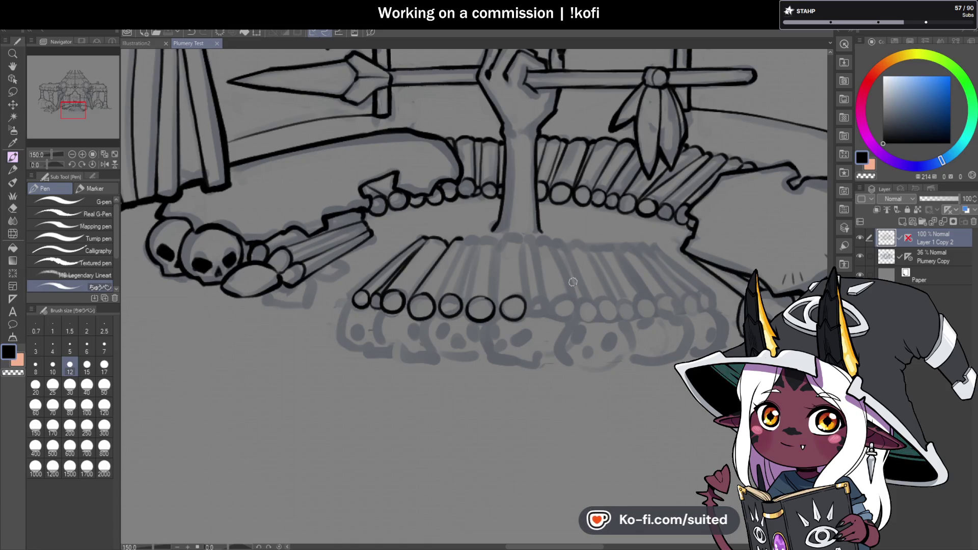
scroll(572, 281, down, 2)
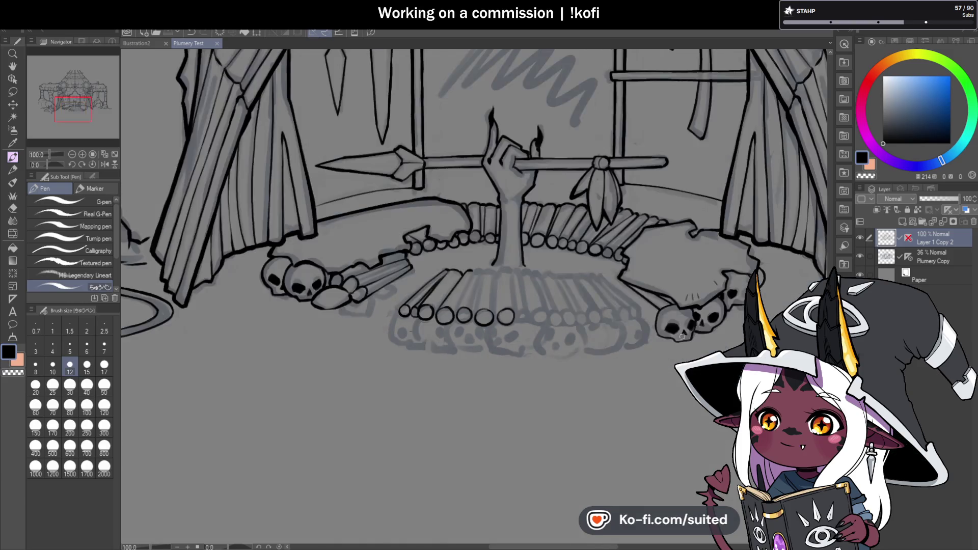
scroll(439, 300, up, 2)
scroll(439, 301, up, 2)
drag(449, 280, 442, 279)
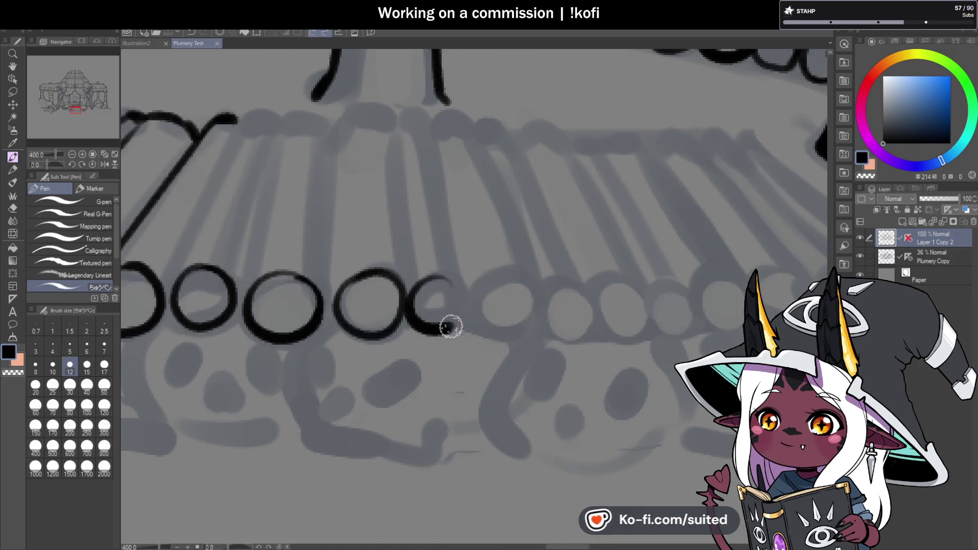
drag(531, 281, 534, 288)
drag(597, 285, 607, 280)
drag(654, 314, 651, 312)
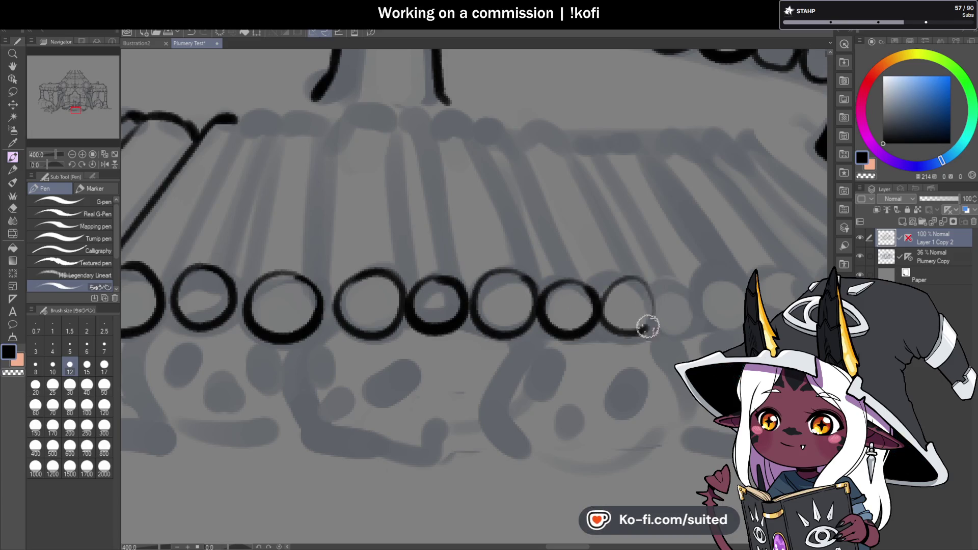
Continue the row with more log-end circles, redrawing one slightly wider.
scroll(650, 313, down, 3)
scroll(650, 313, up, 3)
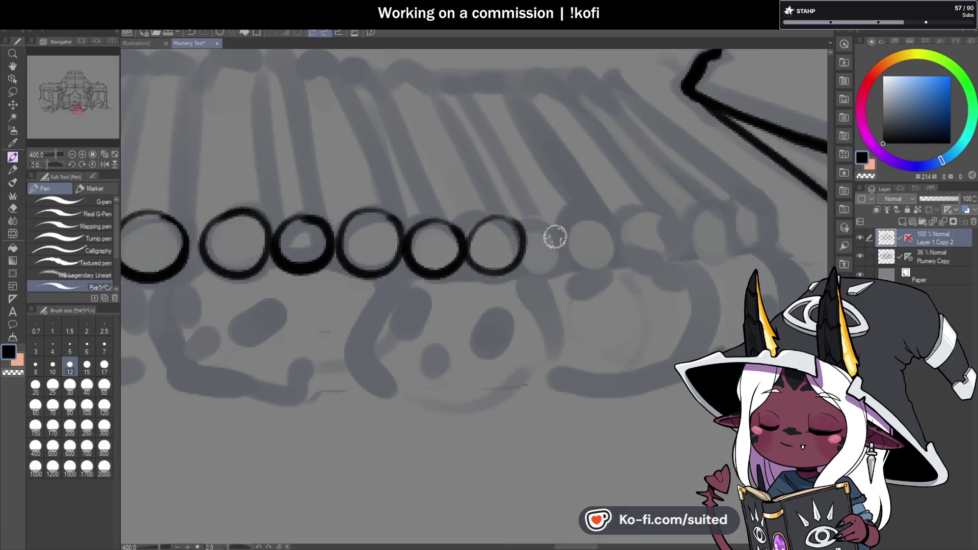
drag(561, 240, 557, 224)
key(ctrl+z)
mouse_move(622, 249)
mouse_down()
mouse_move(603, 211)
mouse_move(611, 220)
mouse_up()
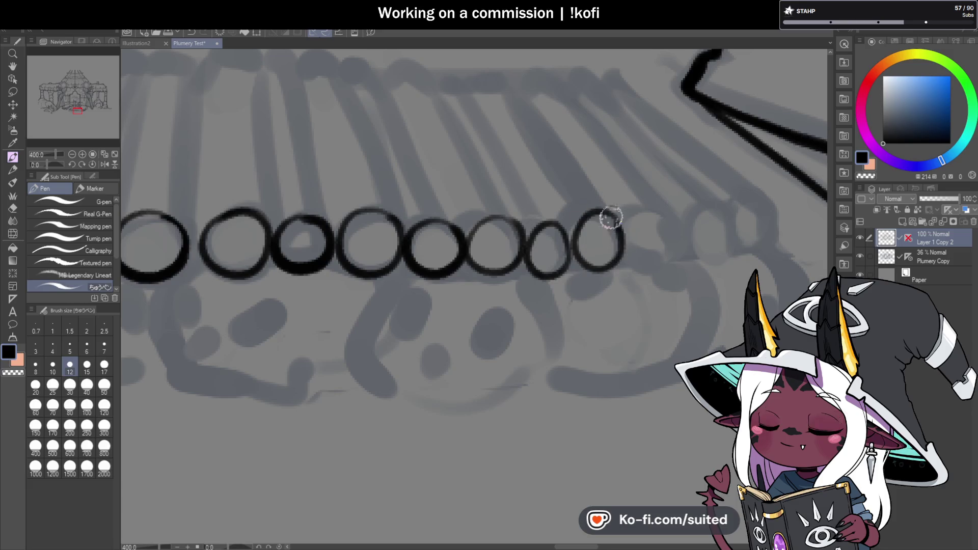
drag(672, 224, 680, 239)
scroll(630, 233, right, 3)
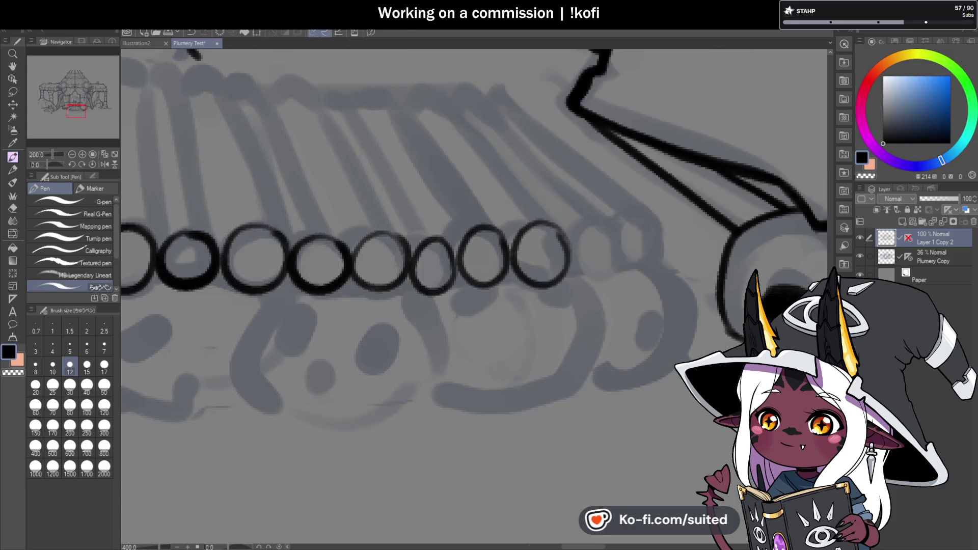
mouse_move(622, 253)
mouse_down()
mouse_move(590, 271)
mouse_move(614, 214)
mouse_move(649, 220)
mouse_up()
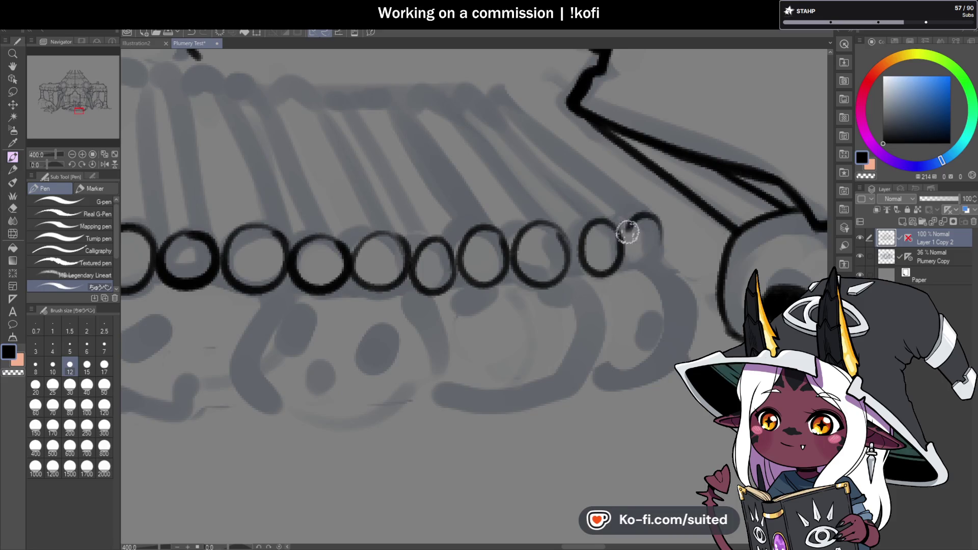
scroll(645, 275, down, 5)
scroll(479, 237, up, 3)
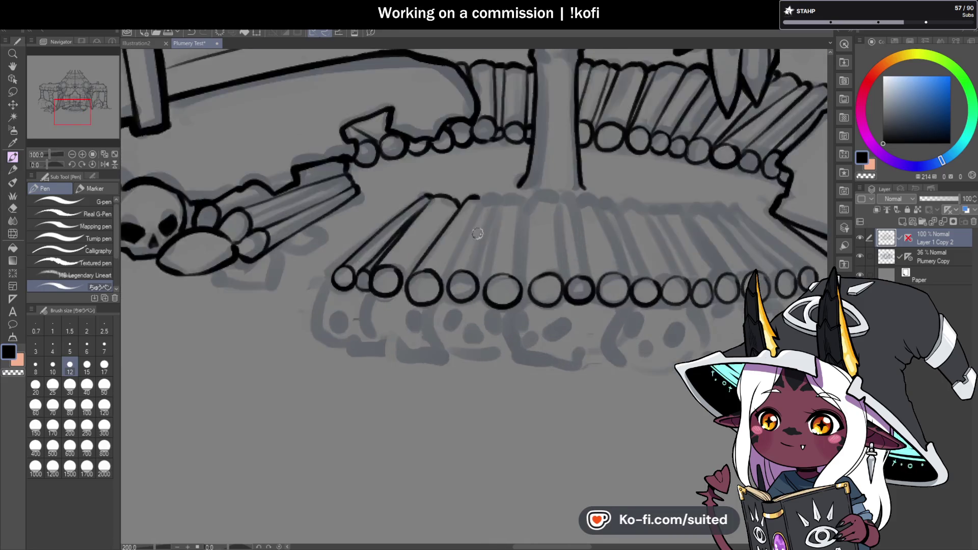
scroll(478, 237, up, 2)
Ink a log outline with a rounded top and its right edge down to the end.
drag(437, 322, 485, 163)
key(ctrl+z)
drag(421, 323, 493, 168)
key(ctrl+z)
drag(434, 295, 481, 332)
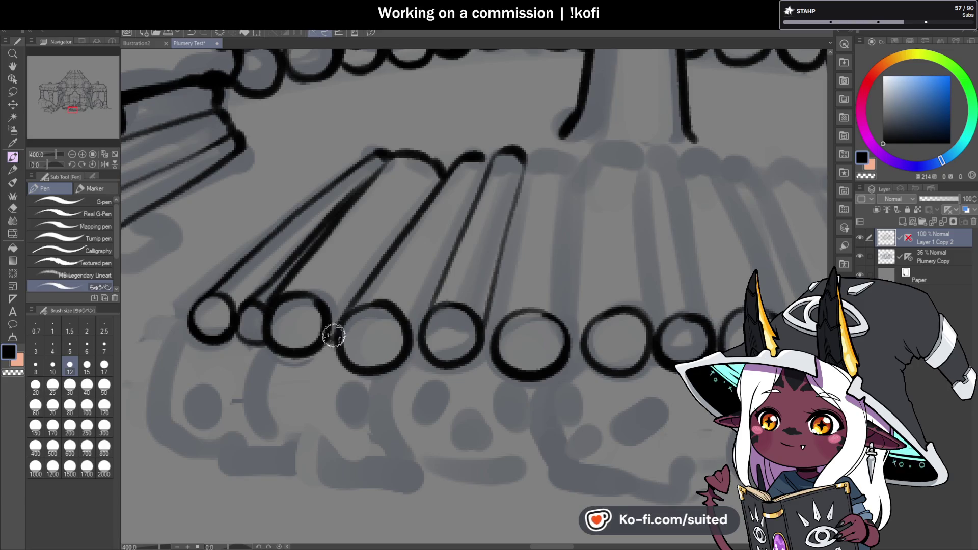
scroll(325, 350, down, 5)
scroll(460, 268, up, 3)
scroll(429, 224, up, 2)
drag(432, 214, 395, 387)
Ink the next two logs' tops and sides, redrawing one edge upward from its end.
mouse_move(433, 205)
mouse_down()
mouse_move(474, 204)
mouse_move(475, 379)
mouse_up()
mouse_move(482, 220)
mouse_down()
mouse_move(554, 204)
mouse_move(557, 395)
mouse_up()
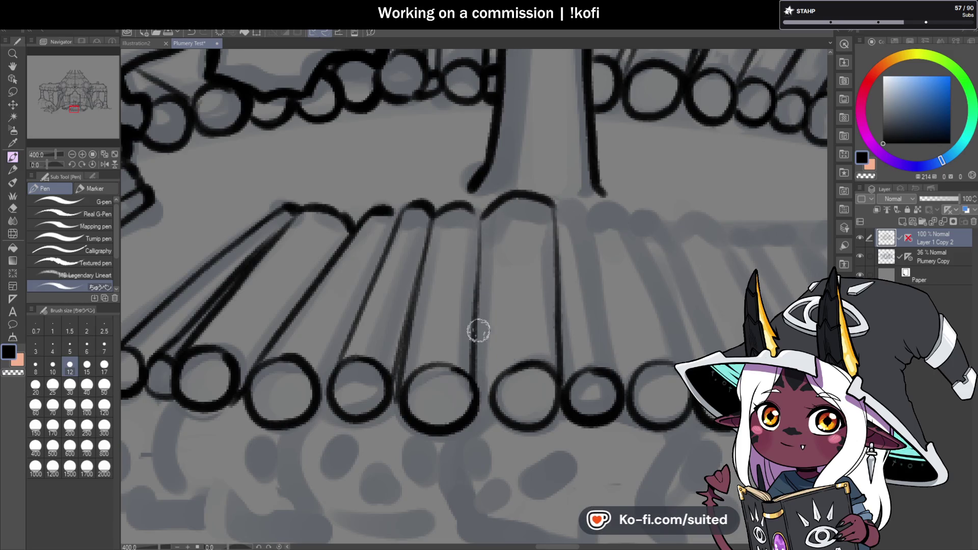
drag(480, 212, 481, 406)
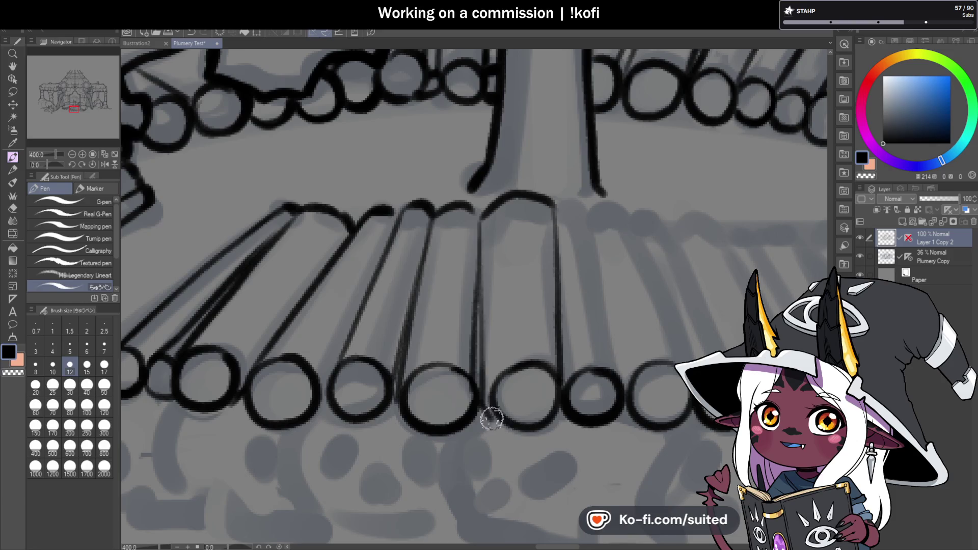
key(ctrl+z)
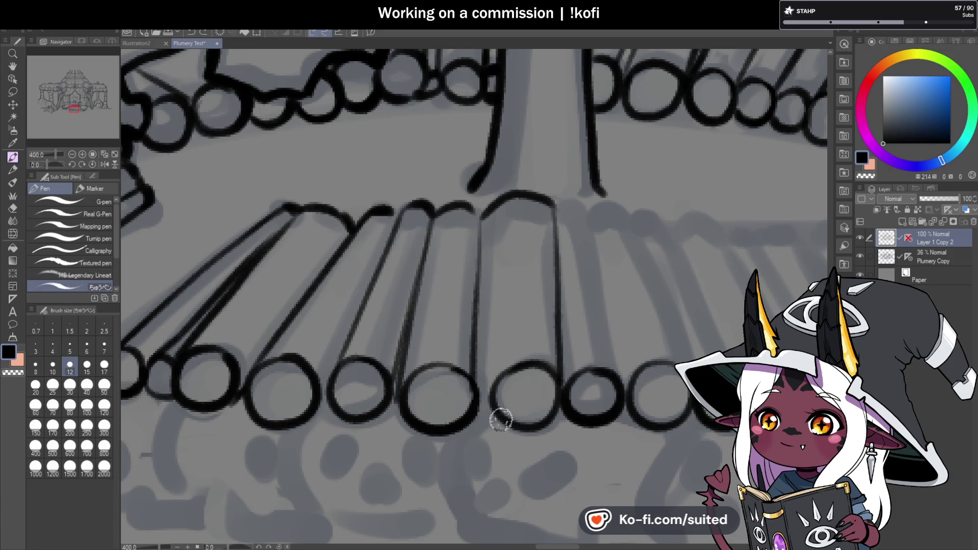
drag(484, 403, 477, 287)
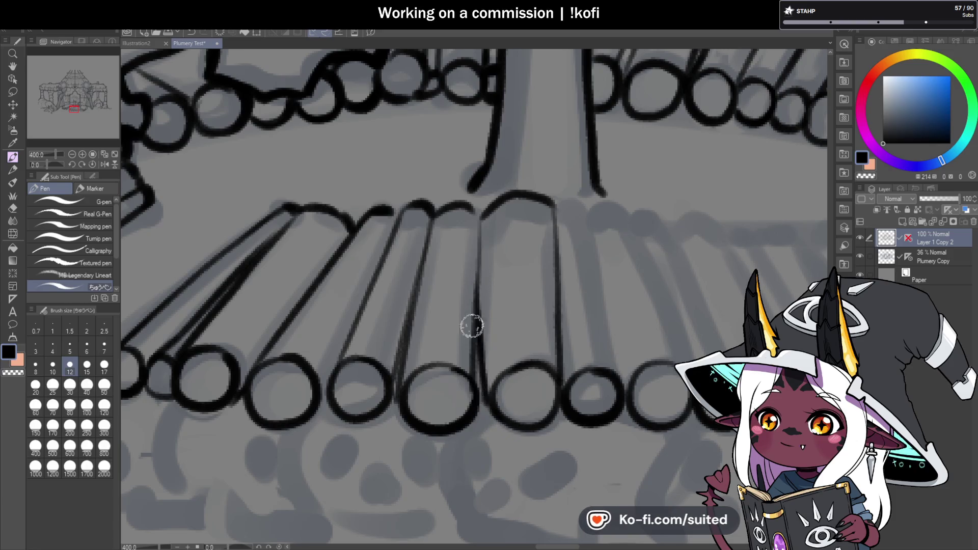
Ink more log tops and right edges down to their end circles, redoing misplaced strokes.
scroll(478, 336, down, 5)
scroll(466, 241, up, 2)
drag(437, 178, 499, 374)
key(ctrl+z)
drag(461, 182, 505, 380)
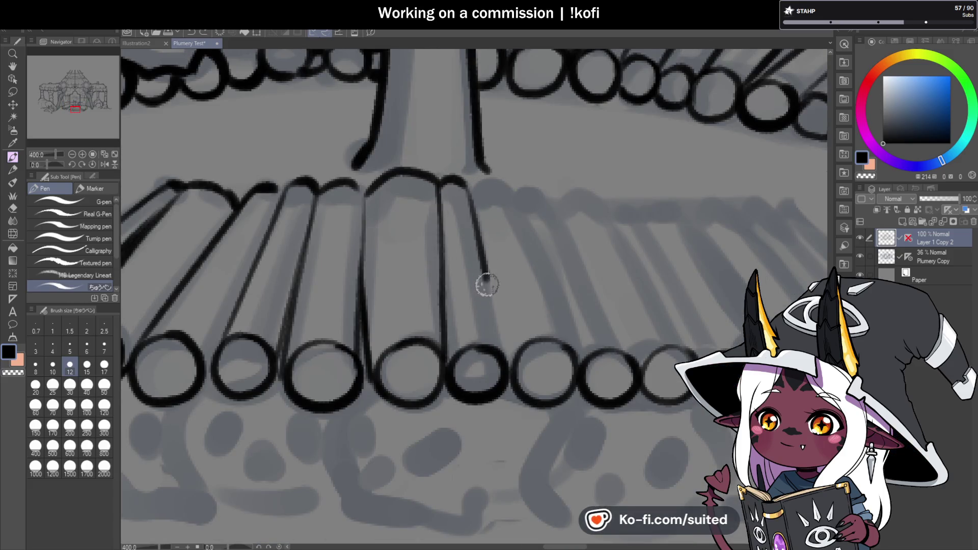
mouse_move(471, 196)
mouse_down()
mouse_move(503, 184)
mouse_move(573, 344)
mouse_up()
key(ctrl+z)
drag(509, 191, 580, 372)
key(ctrl+z)
drag(509, 192, 580, 377)
Ink the next log's rounded top and its side down to the end circle.
scroll(530, 268, down, 2)
scroll(611, 309, up, 2)
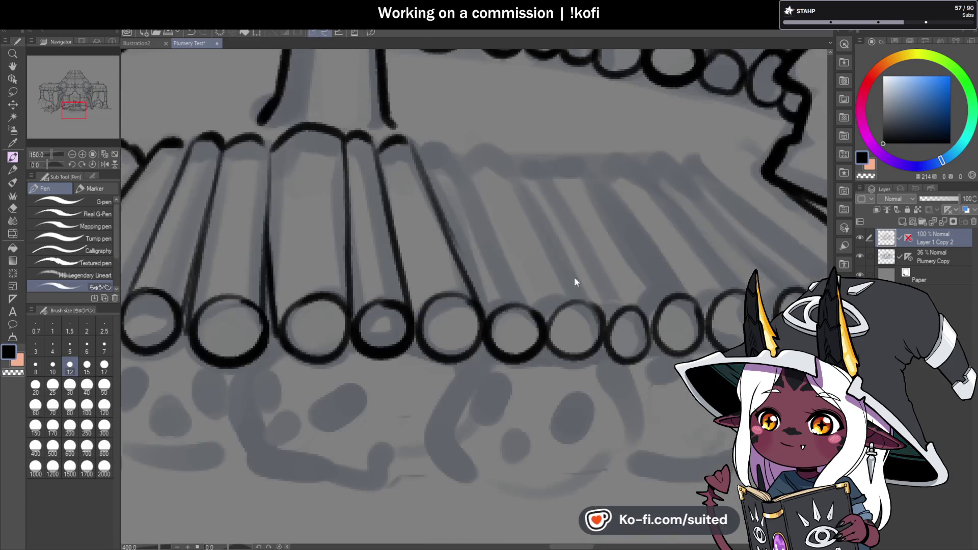
drag(419, 159, 446, 155)
drag(471, 200, 532, 318)
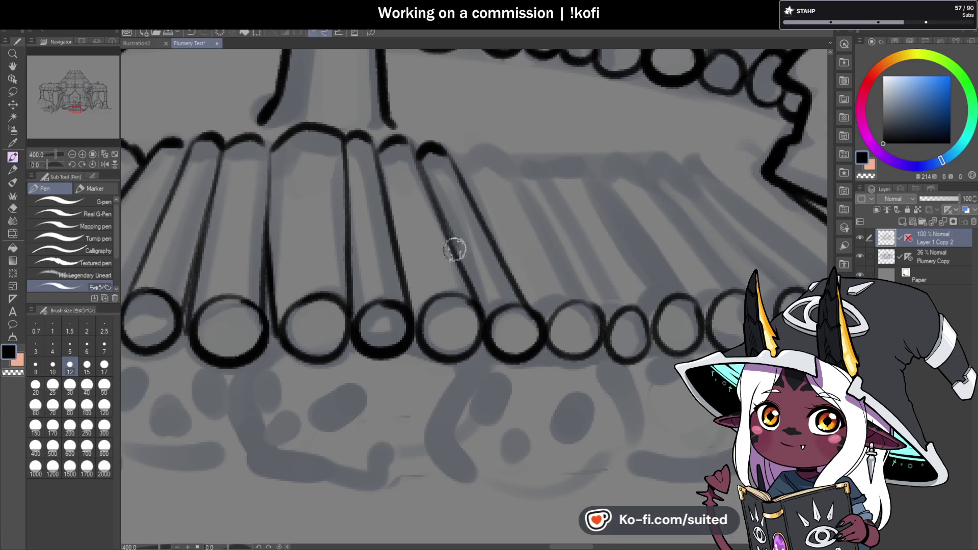
Re-ink a log's left outline and a long diagonal log line to its ring, retrying several strokes.
scroll(453, 245, down, 2)
scroll(382, 190, up, 2)
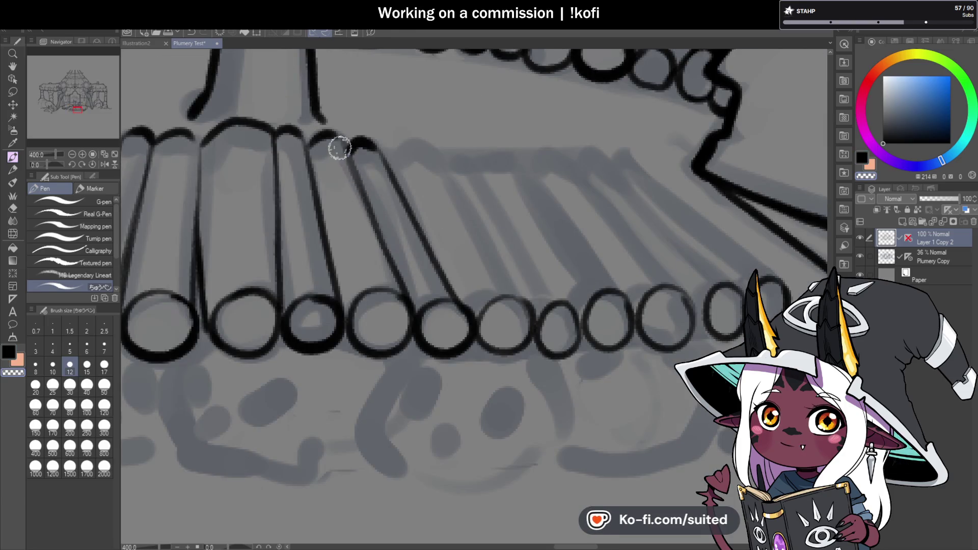
drag(350, 152, 377, 230)
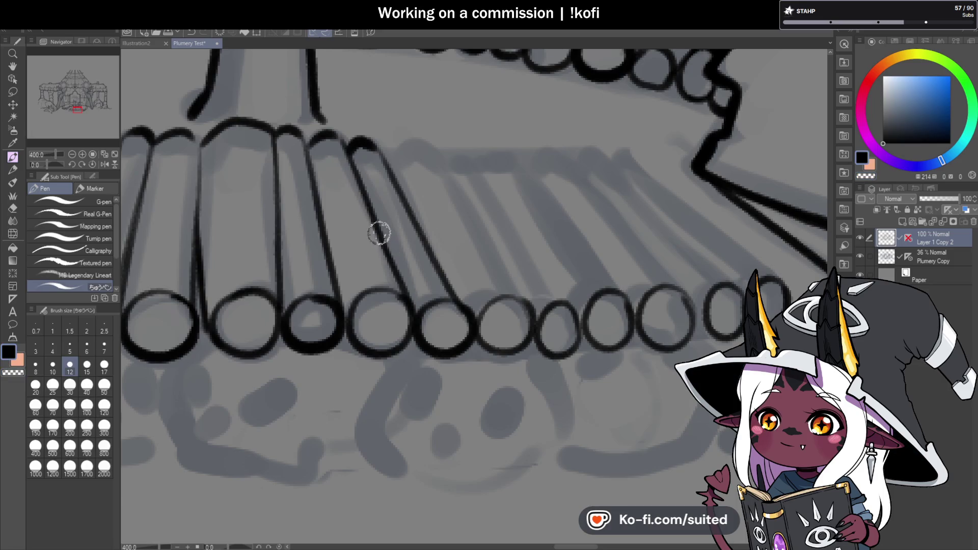
mouse_move(389, 163)
mouse_down()
mouse_move(455, 190)
mouse_move(525, 308)
mouse_up()
key(ctrl+z)
drag(427, 153, 526, 312)
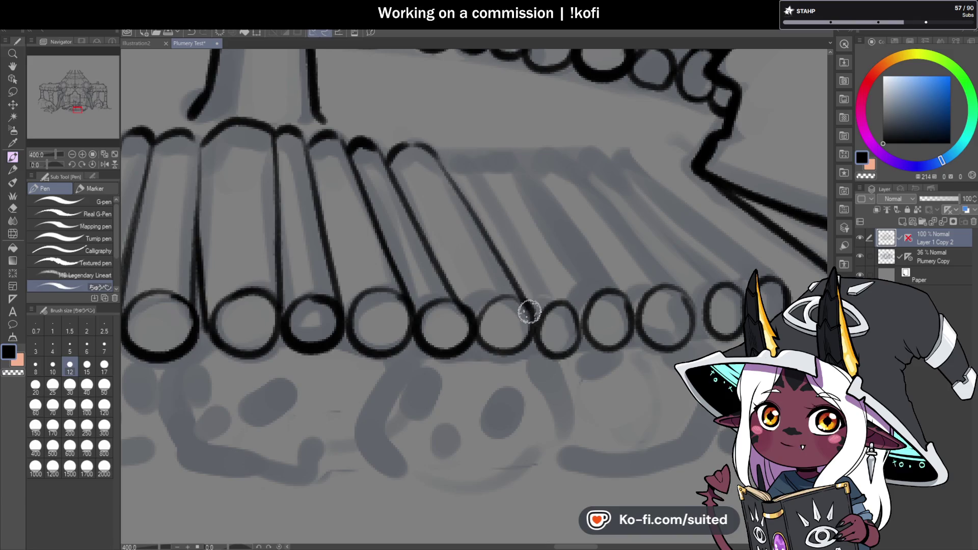
drag(447, 172, 481, 218)
drag(440, 158, 563, 295)
key(ctrl+z)
drag(448, 153, 535, 263)
key(ctrl+z)
drag(450, 150, 530, 268)
key(ctrl+z)
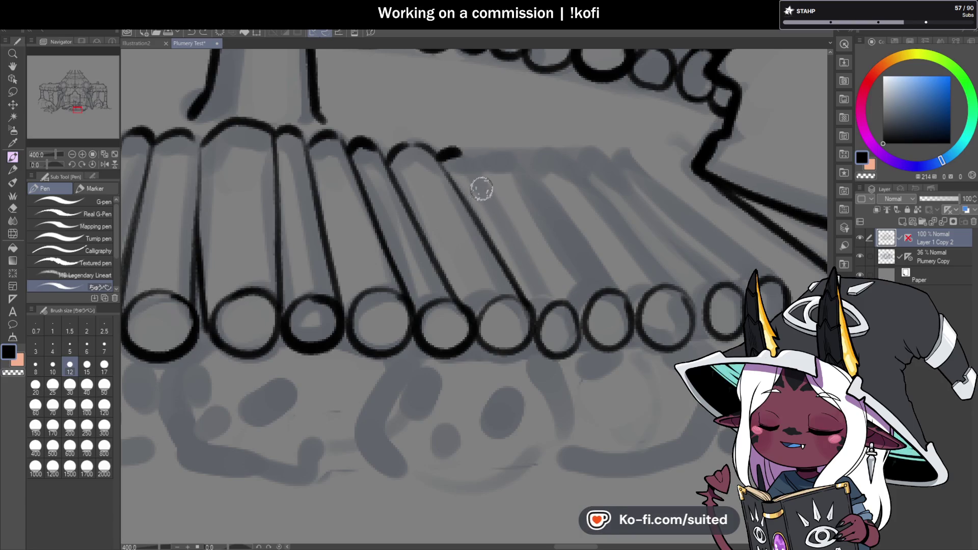
Flip the canvas horizontally, try two log outlines (both undone), and save the illustration.
click(103, 164)
scroll(364, 231, down, 2)
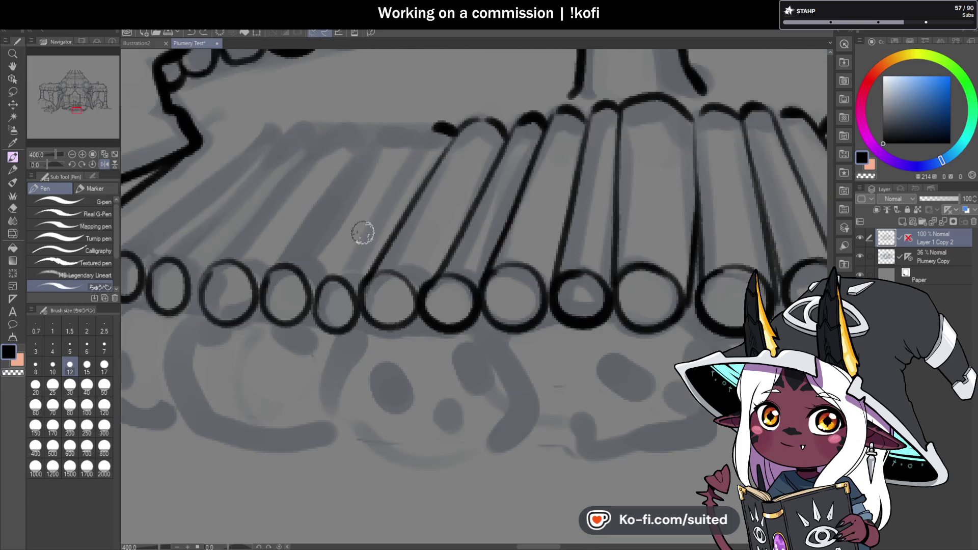
drag(318, 290, 415, 153)
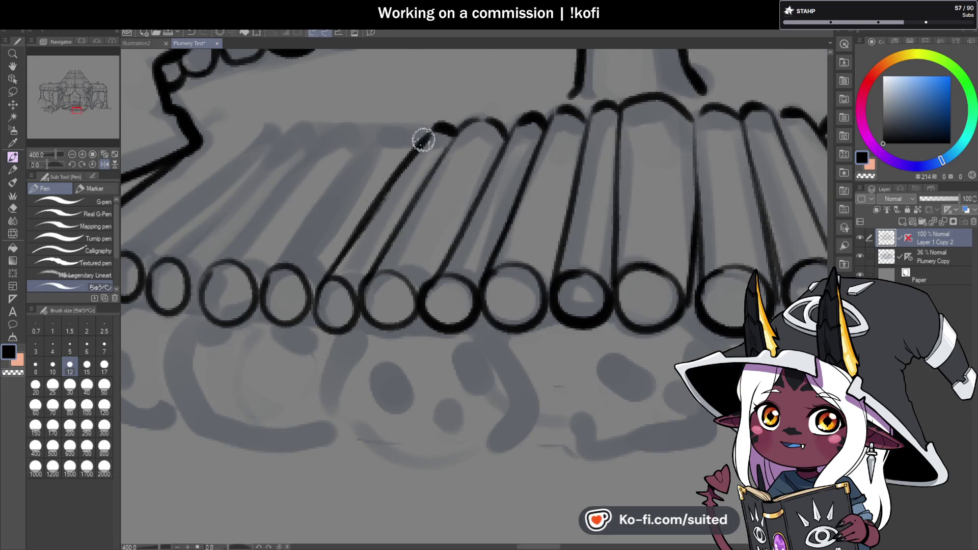
key(ctrl+z)
drag(335, 261, 433, 125)
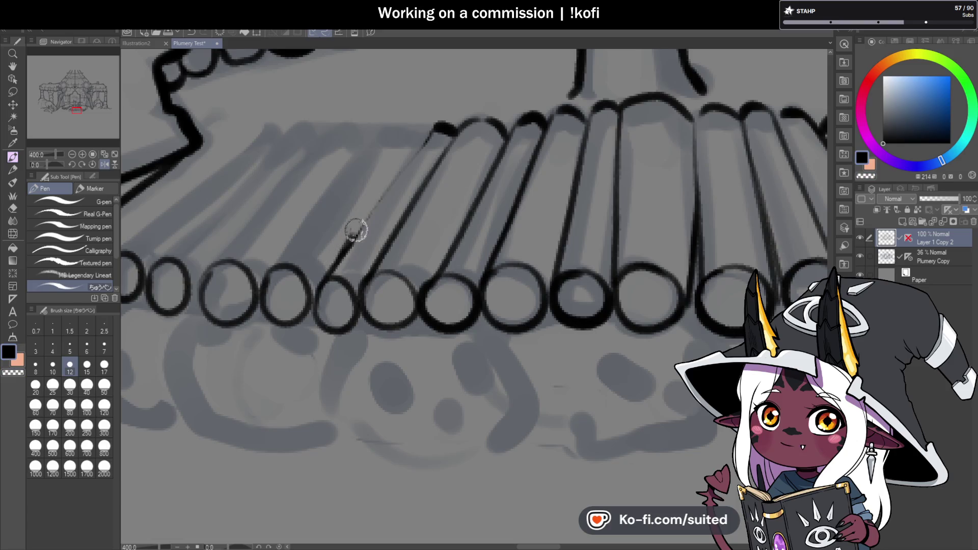
key(ctrl+z)
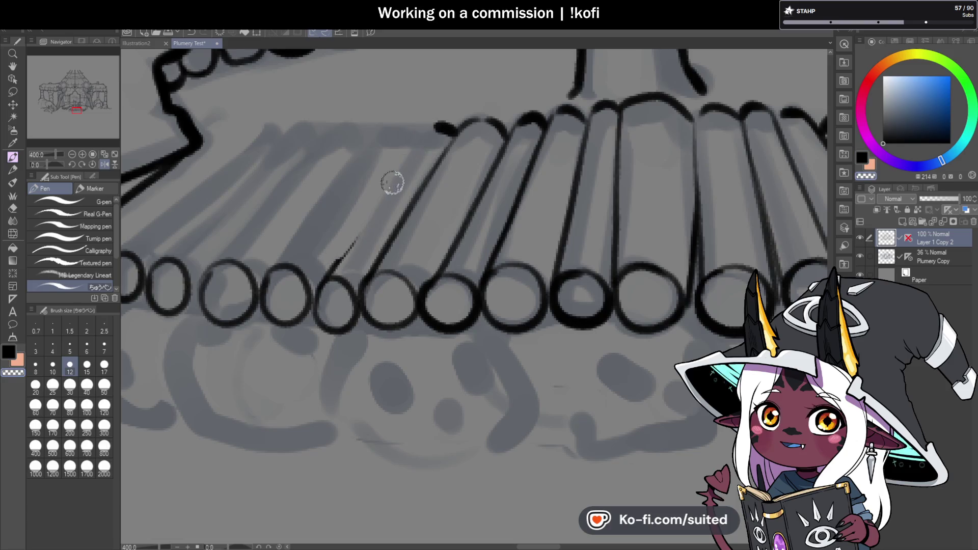
key(ctrl+s)
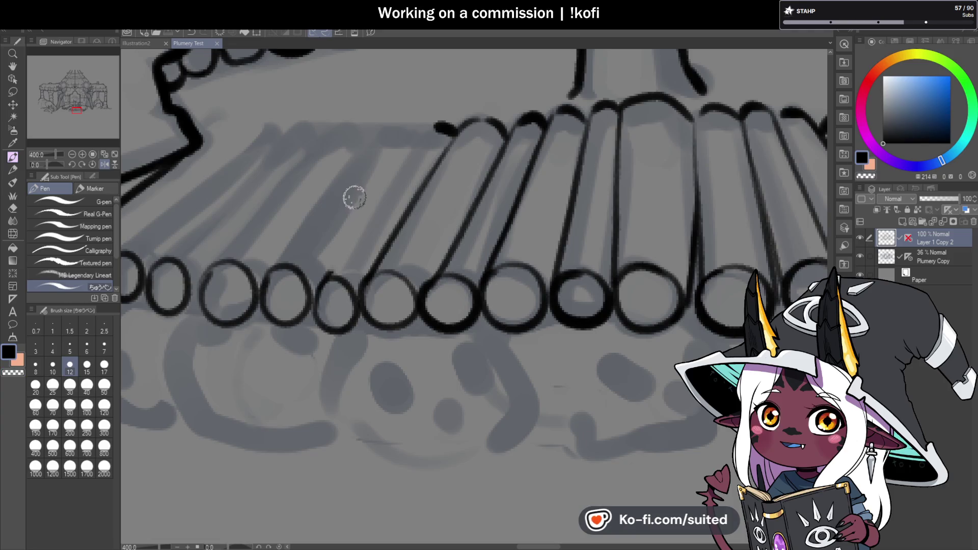
Ink the diagonal shafts of the four leftmost logs from their rings, two with hooked tops.
drag(328, 274, 433, 128)
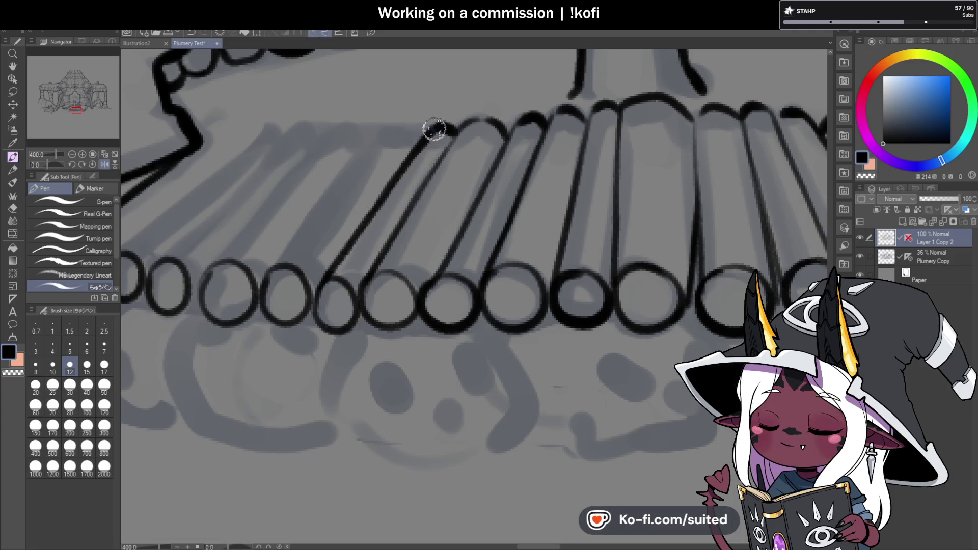
scroll(465, 198, down, 2)
scroll(298, 213, up, 2)
drag(283, 240, 438, 116)
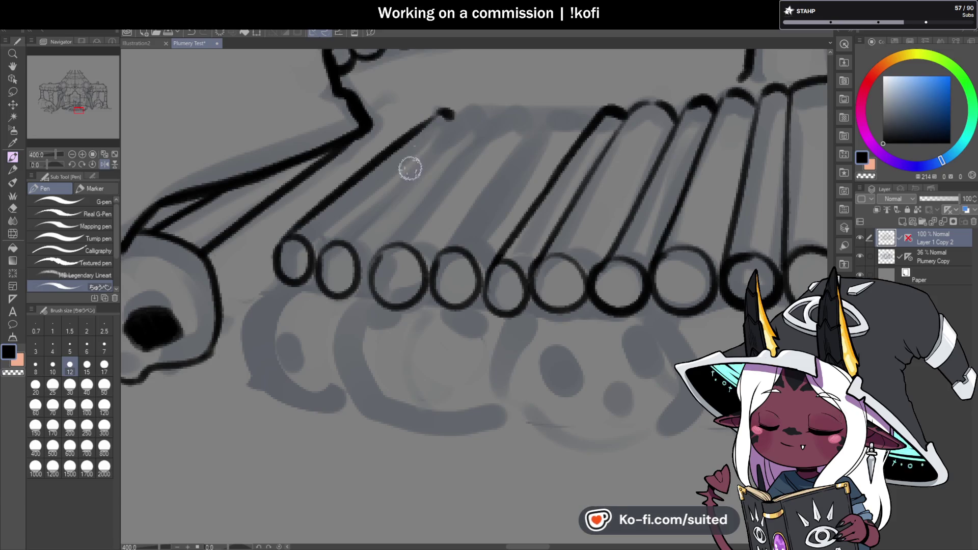
drag(321, 248, 447, 113)
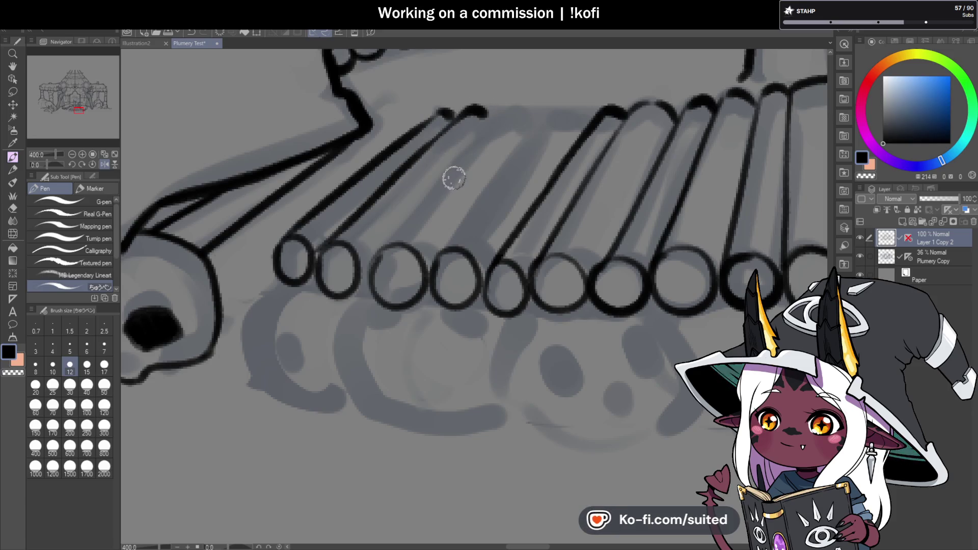
mouse_move(379, 249)
mouse_down()
mouse_move(498, 108)
mouse_move(530, 120)
mouse_up()
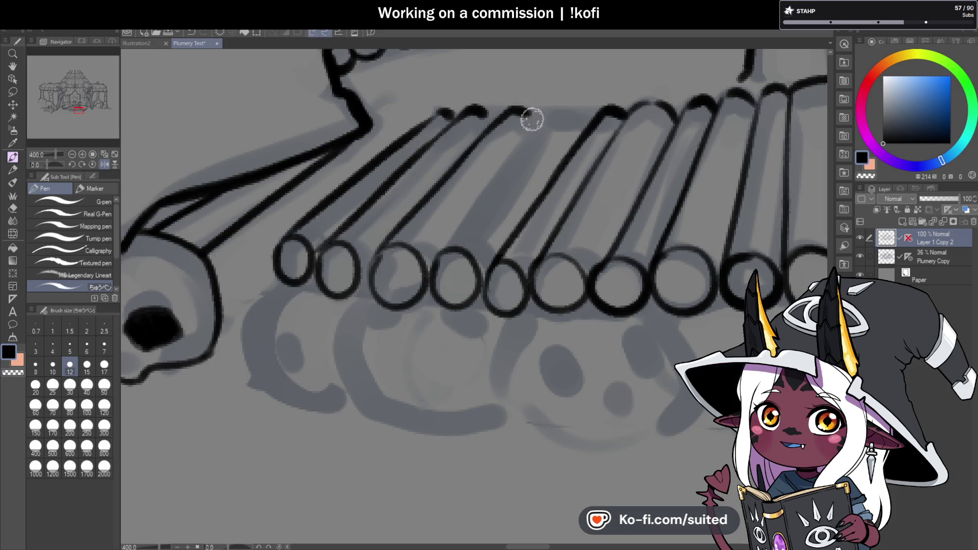
drag(442, 250, 582, 112)
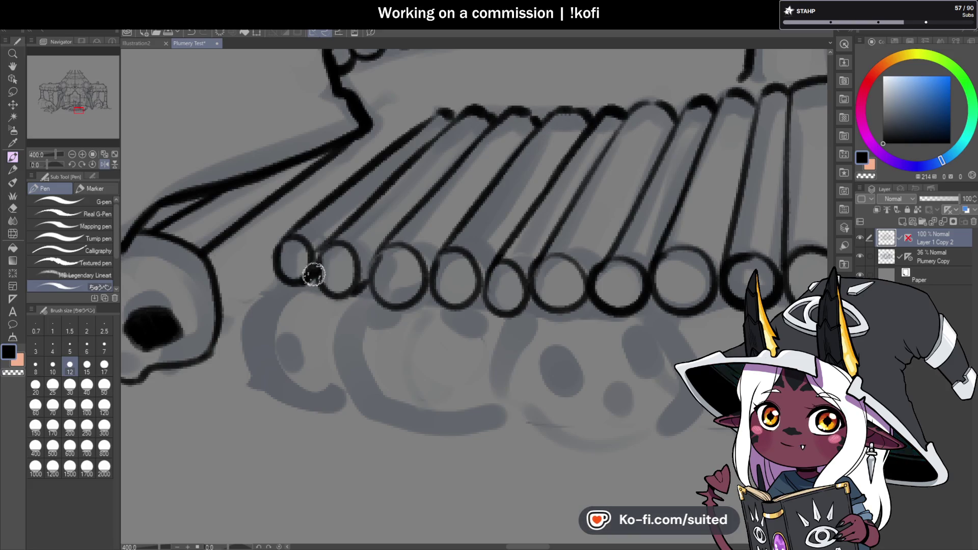
scroll(351, 283, down, 4)
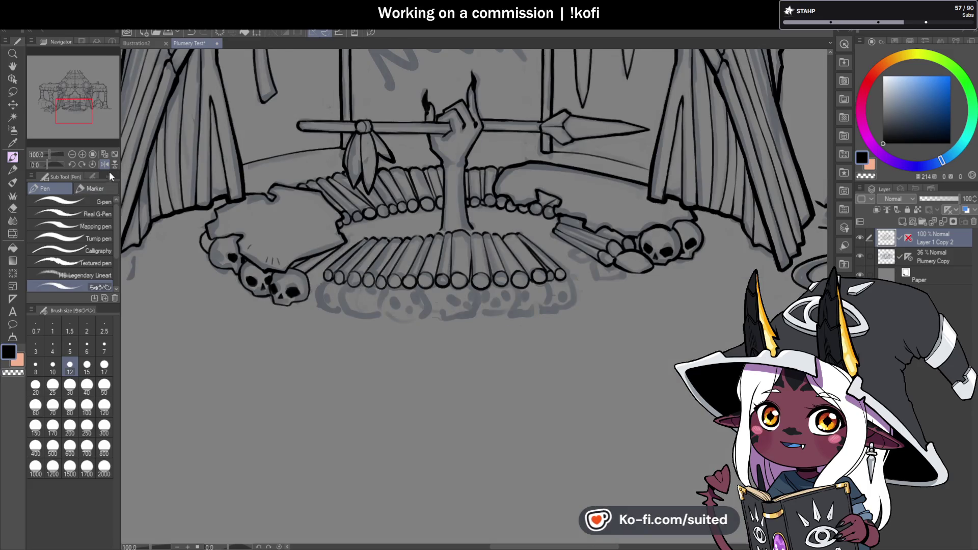
Turn off horizontal flip, zoom out, and zoom in and out to review the inked log pile.
click(72, 154)
click(105, 164)
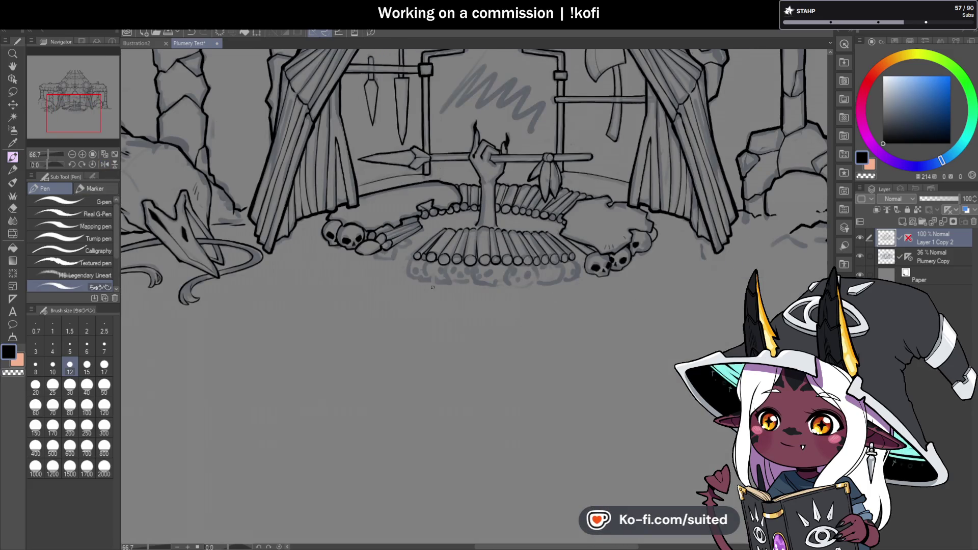
scroll(498, 291, up, 5)
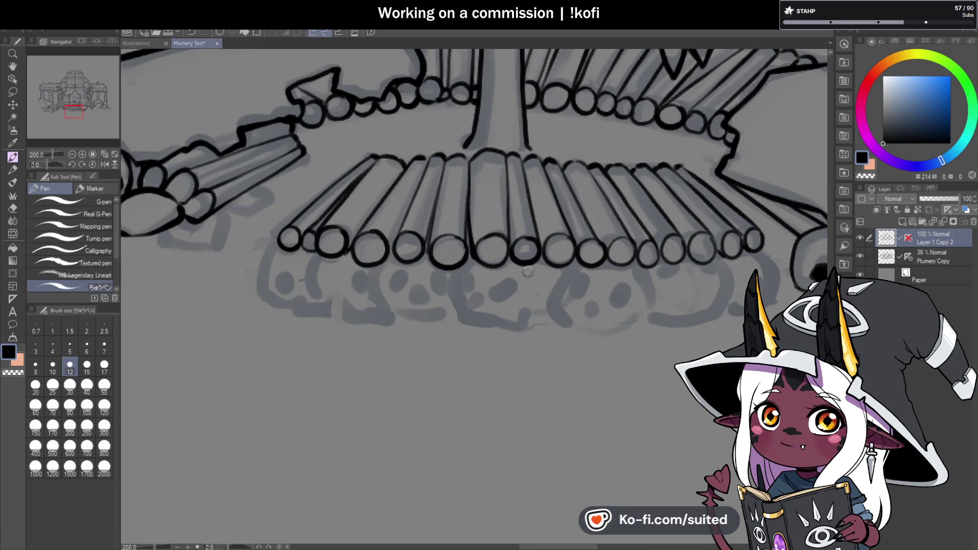
scroll(525, 287, down, 1)
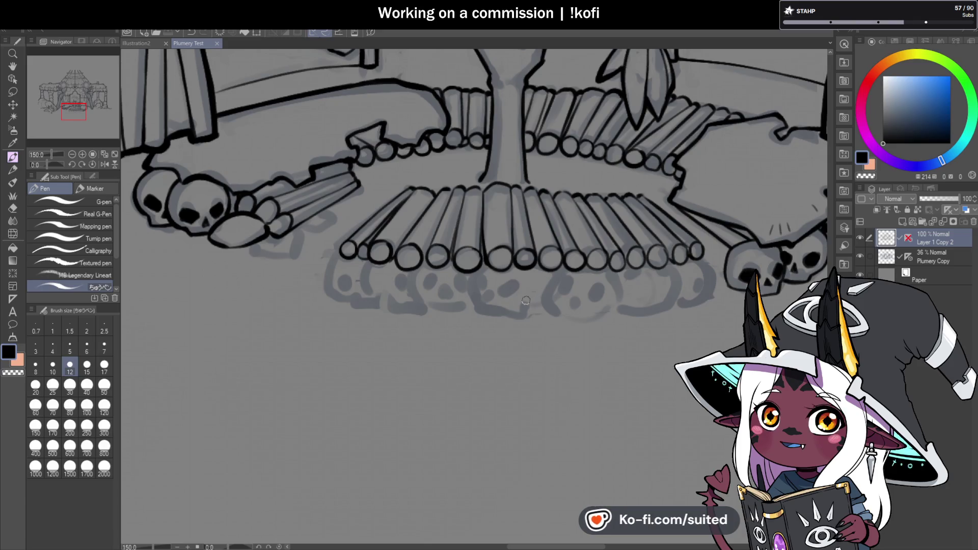
scroll(526, 300, down, 2)
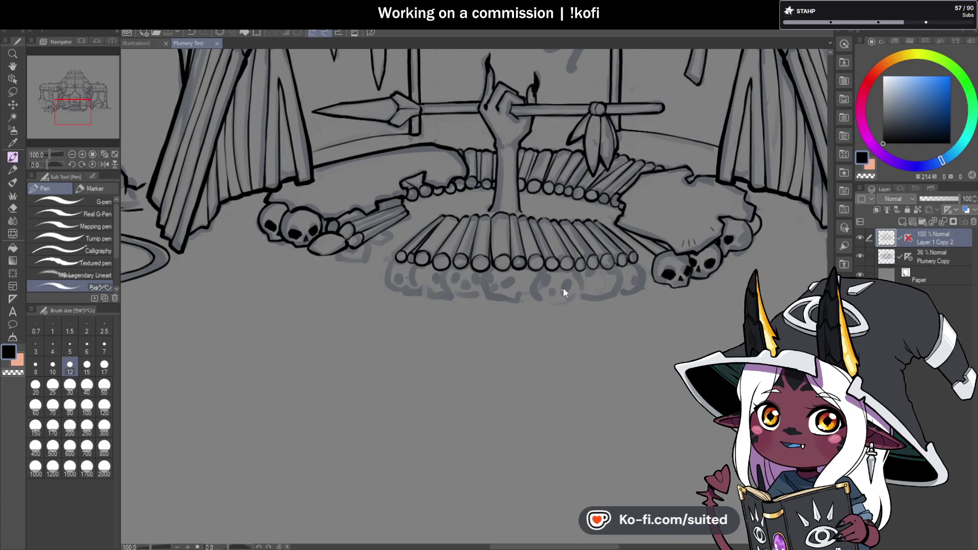
scroll(562, 291, up, 2)
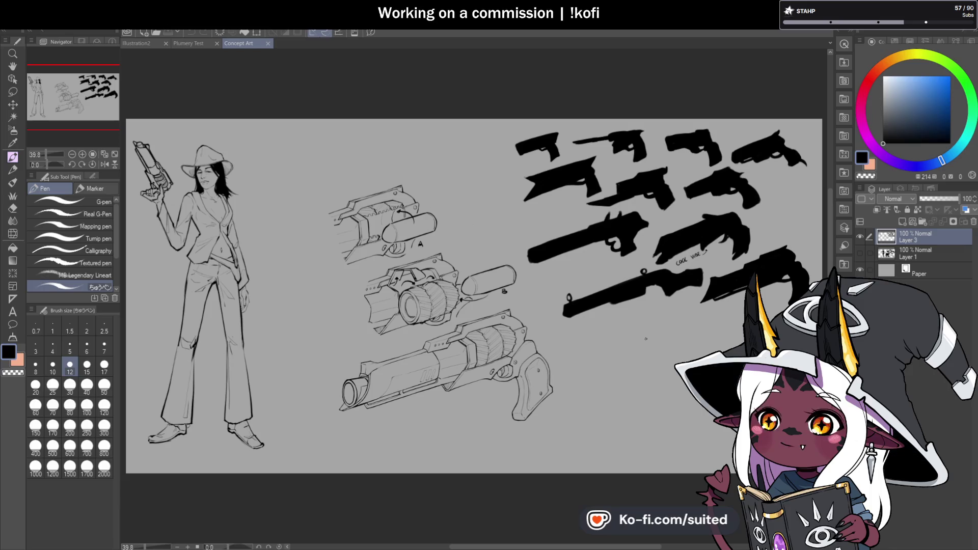
Pan and zoom the Concept Art canvas to the woman figure with the Hand tool.
click(13, 65)
mouse_move(438, 240)
mouse_down()
mouse_move(470, 242)
mouse_move(456, 246)
mouse_up()
scroll(487, 244, up, 1)
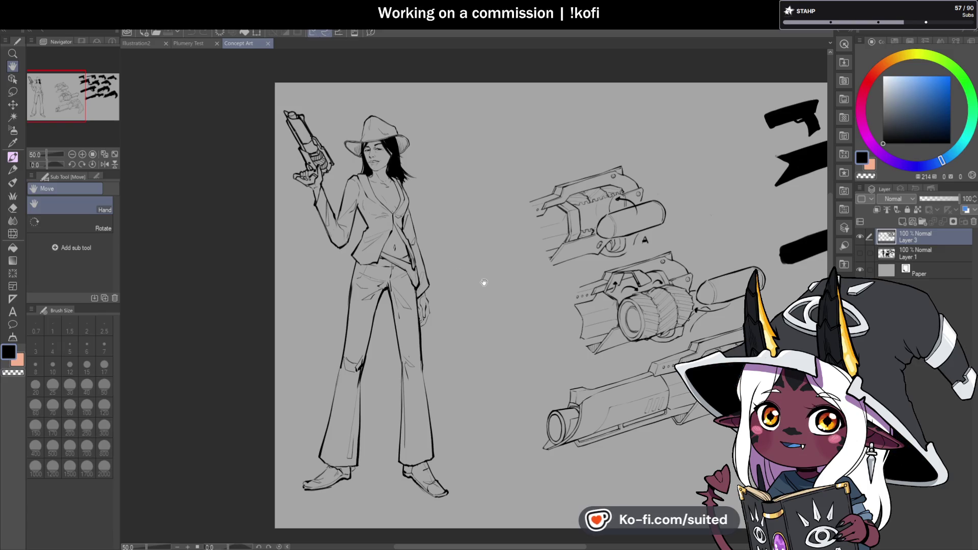
drag(483, 333, 494, 339)
Swap Layer 3 for Layer 1 to view its sketches and notes, then restore both and pan back.
click(859, 236)
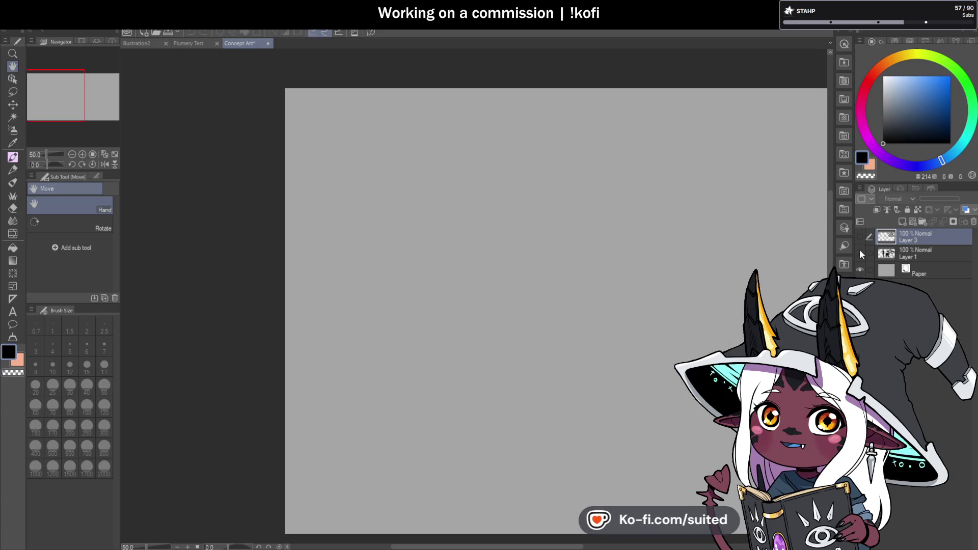
click(860, 253)
drag(700, 334, 541, 306)
mouse_move(764, 356)
mouse_down()
mouse_move(662, 334)
mouse_move(657, 349)
mouse_up()
scroll(657, 349, down, 3)
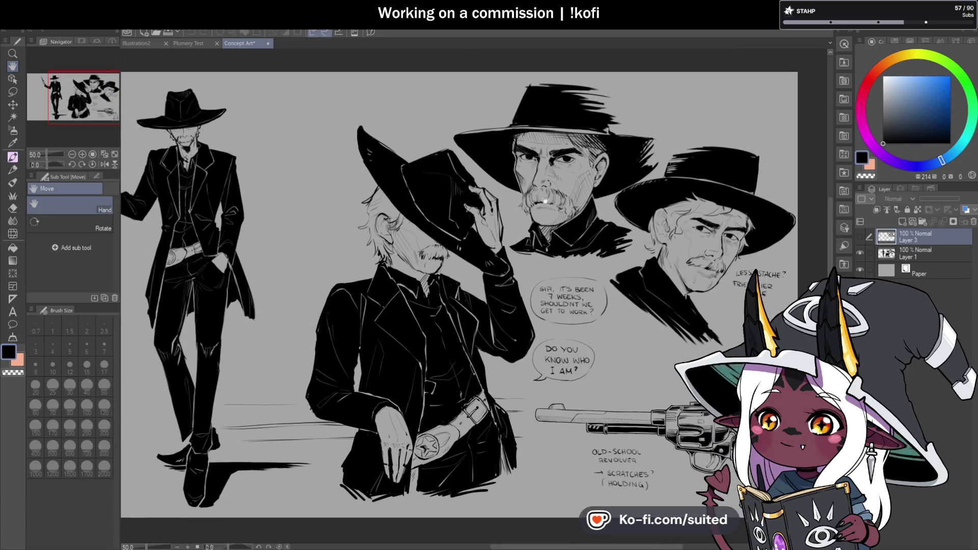
click(859, 236)
click(860, 254)
scroll(637, 380, up, 3)
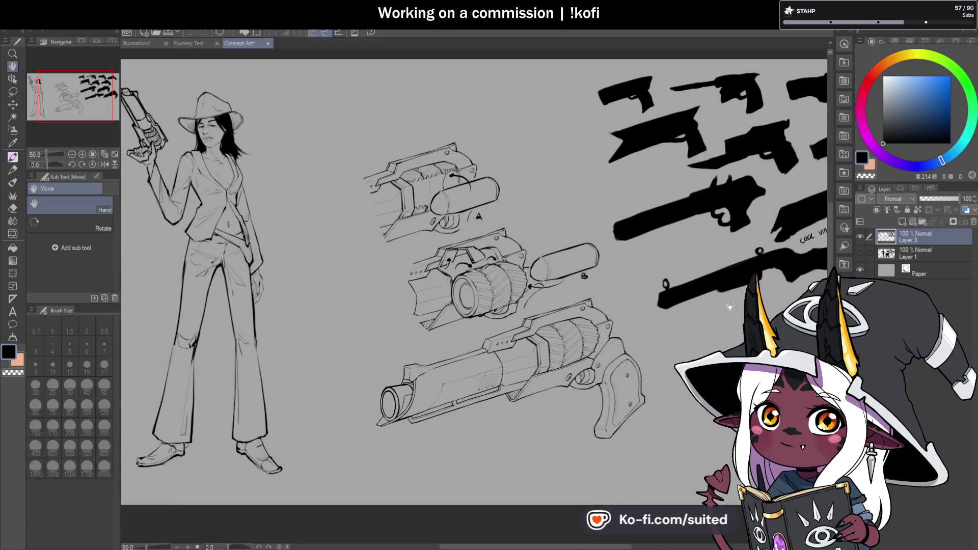
drag(637, 379, 675, 391)
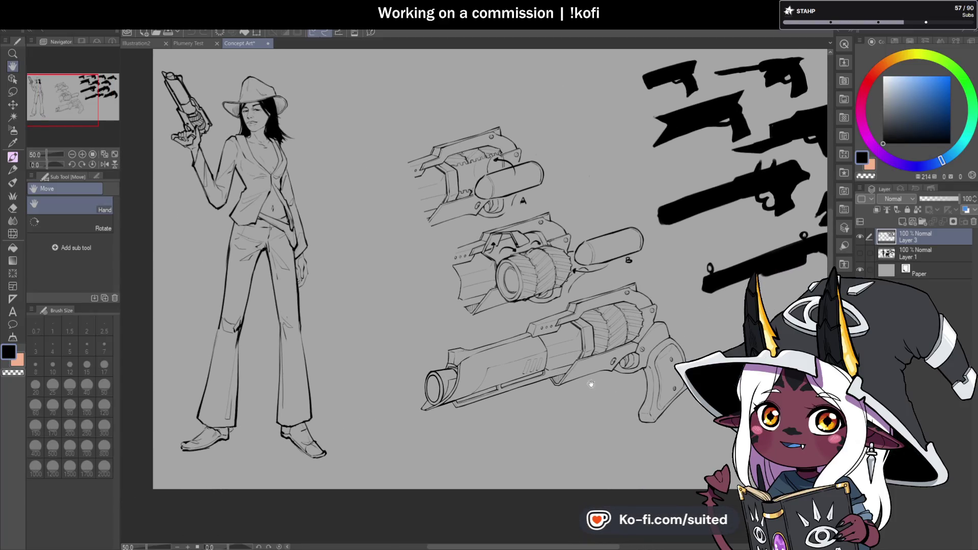
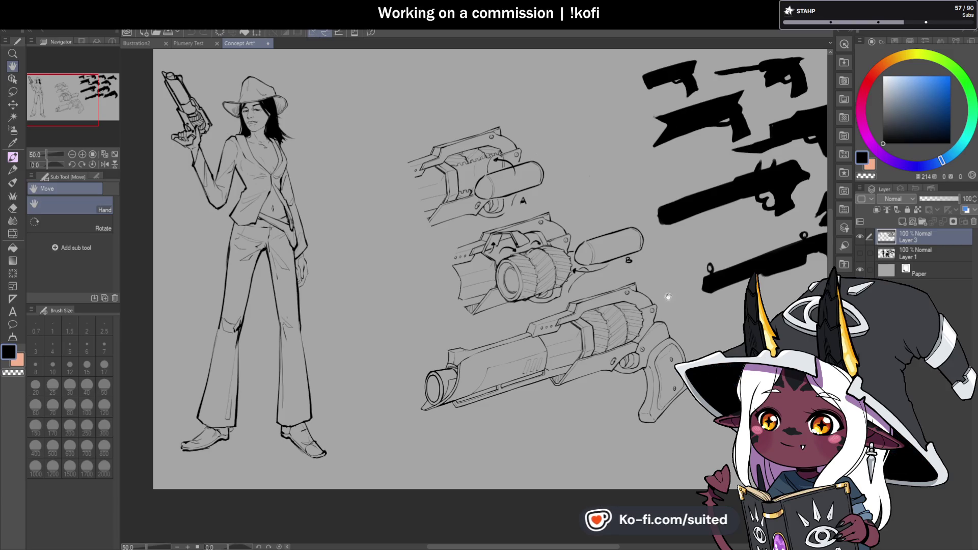
Switch to the Plumery Test drawing and zoom in on the skulls below the log row.
click(861, 238)
click(860, 253)
mouse_move(433, 357)
mouse_down()
mouse_move(615, 298)
mouse_move(660, 307)
mouse_up()
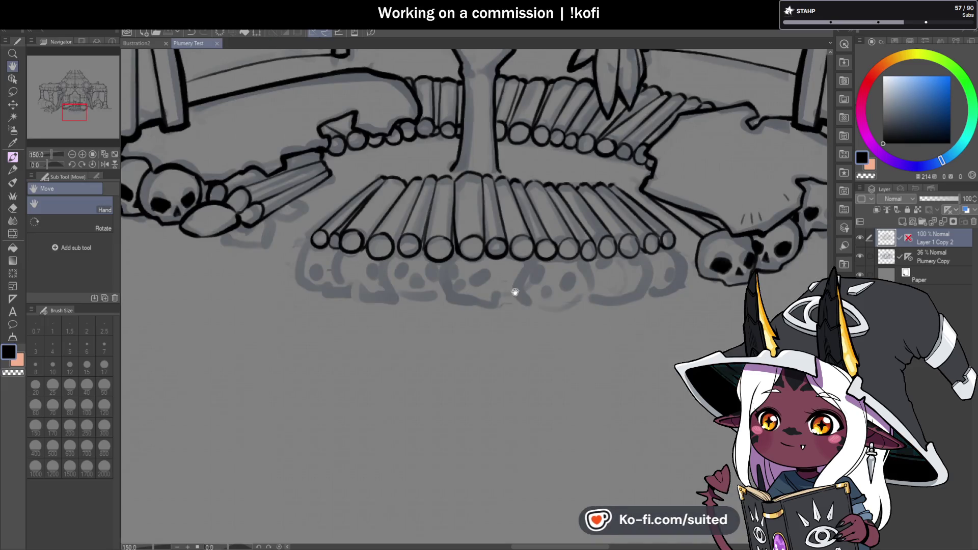
drag(519, 279, 552, 294)
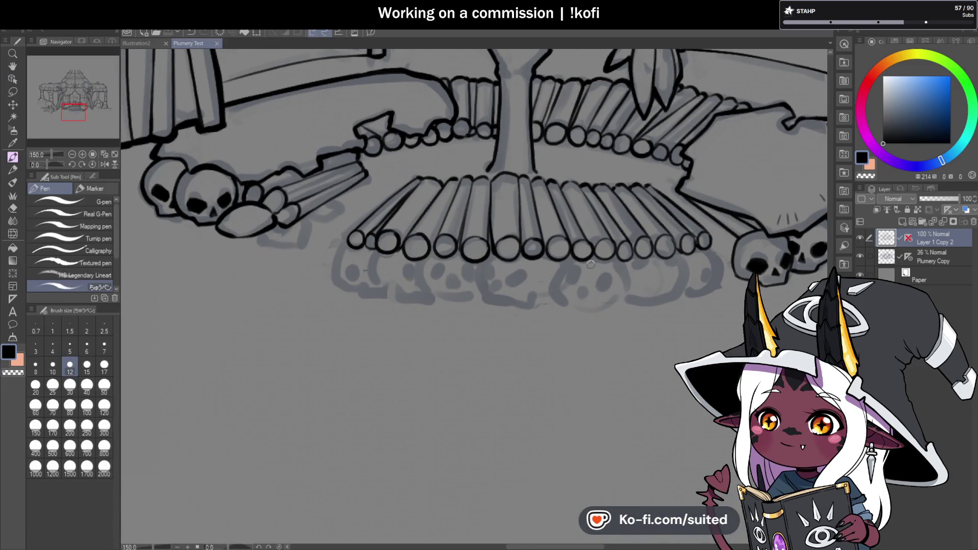
scroll(334, 300, up, 2)
scroll(541, 225, up, 3)
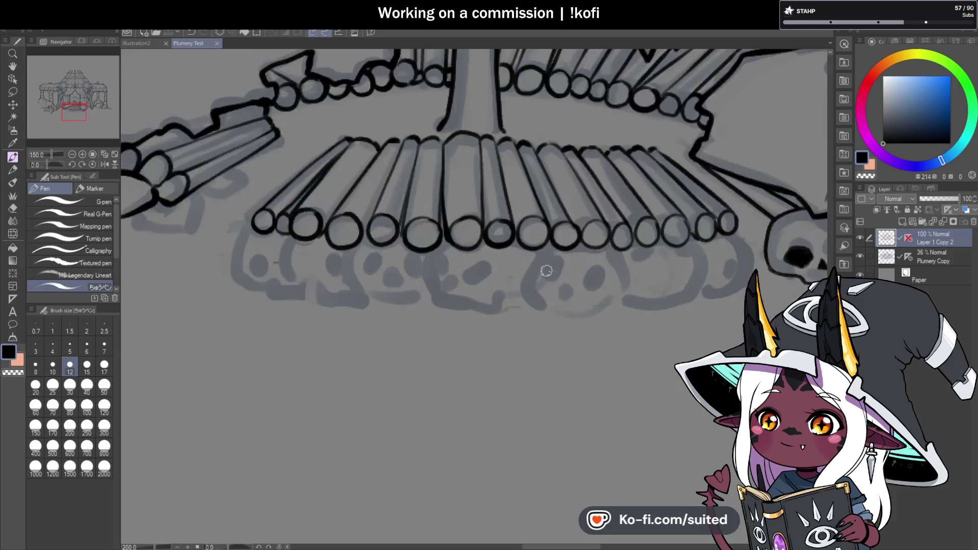
Ink the left and curved right outline of the skull beneath the centre logs.
mouse_move(539, 229)
mouse_down()
mouse_move(506, 263)
mouse_move(519, 337)
mouse_up()
drag(677, 237, 657, 350)
scroll(631, 355, down, 2)
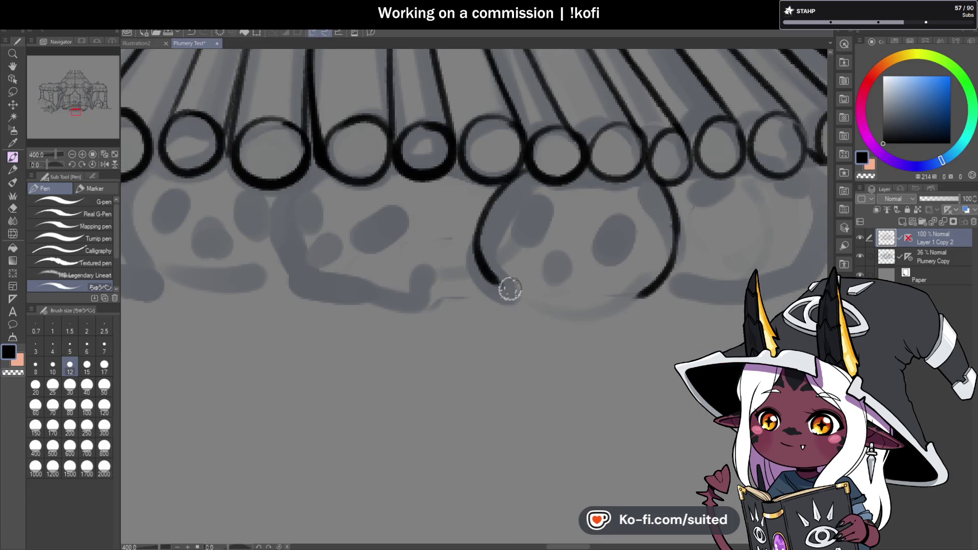
mouse_move(500, 295)
mouse_down()
mouse_move(561, 322)
mouse_move(617, 304)
mouse_up()
key(ctrl+z)
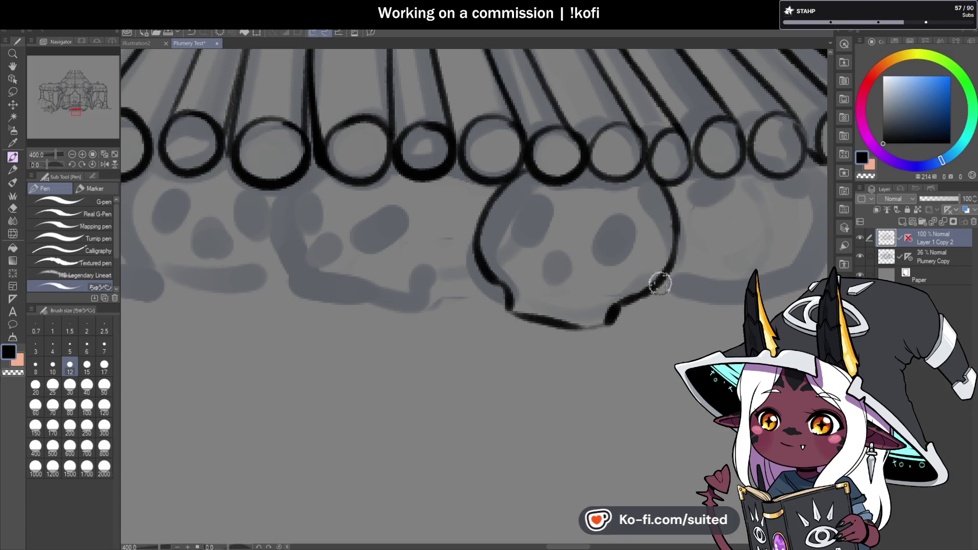
Add the skull's triangular nose and eye socket, and thicken its lower-right outline.
mouse_move(565, 274)
mouse_down()
mouse_move(548, 273)
mouse_move(558, 258)
mouse_up()
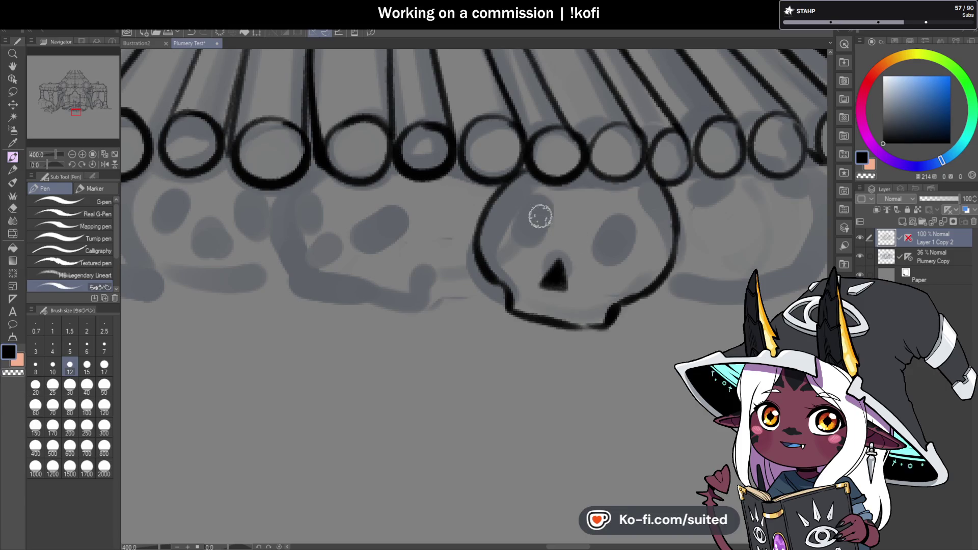
mouse_move(539, 243)
mouse_down()
mouse_move(521, 259)
mouse_move(535, 225)
mouse_move(515, 234)
mouse_move(528, 234)
mouse_move(519, 197)
mouse_move(543, 255)
mouse_move(618, 228)
mouse_move(625, 266)
mouse_move(609, 236)
mouse_move(604, 263)
mouse_move(631, 229)
mouse_up()
key(ctrl+z)
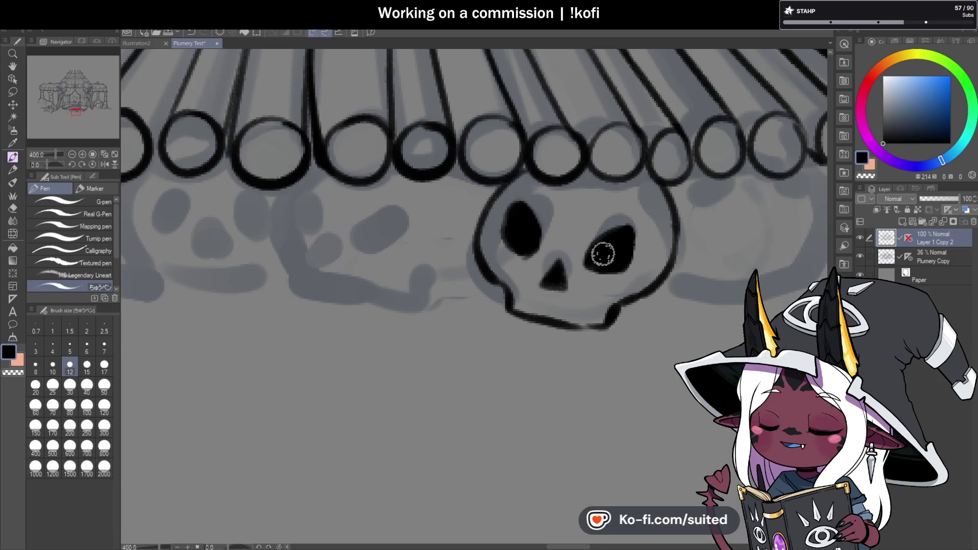
scroll(636, 255, down, 5)
scroll(611, 282, up, 2)
scroll(588, 285, up, 3)
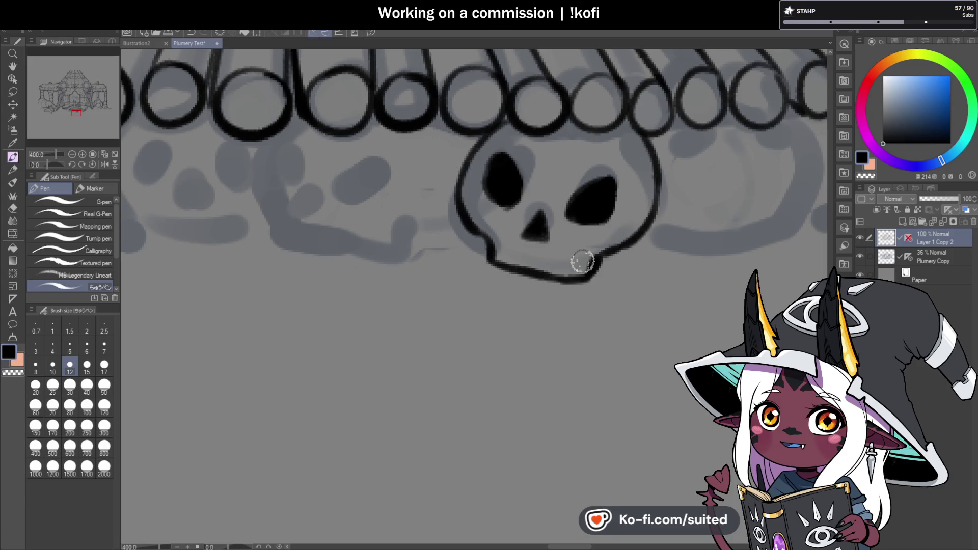
drag(585, 266, 559, 279)
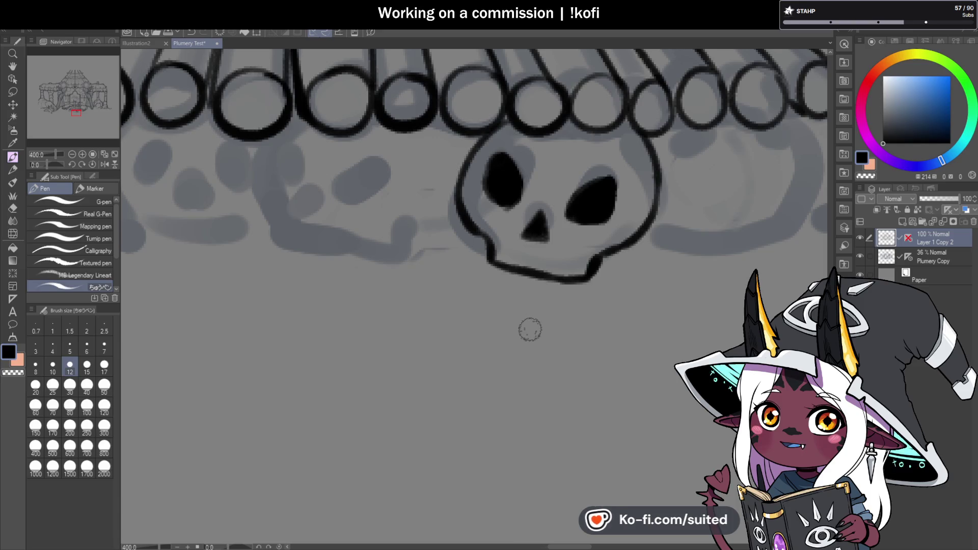
Outline the skull to the left of the first one, extending its side up to the log end.
scroll(572, 301, down, 2)
scroll(460, 278, up, 2)
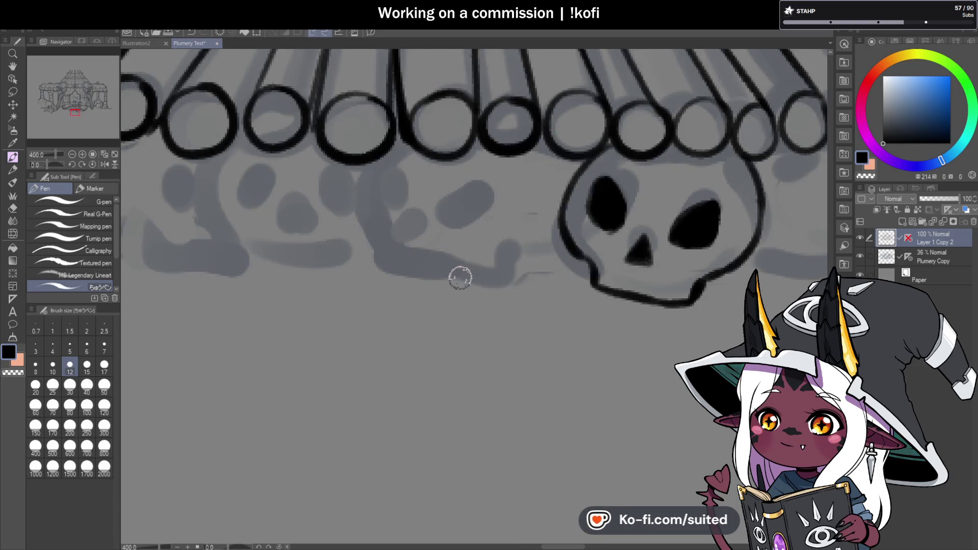
mouse_move(408, 145)
mouse_down()
mouse_move(417, 258)
mouse_move(458, 280)
mouse_move(467, 253)
mouse_move(509, 253)
mouse_move(561, 216)
mouse_move(487, 253)
mouse_up()
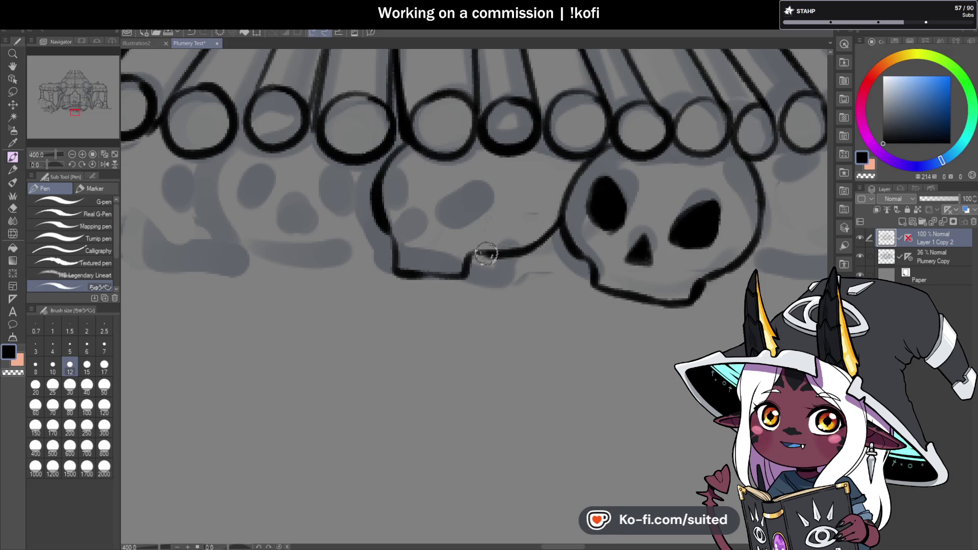
key(ctrl+z)
key(ctrl+z)
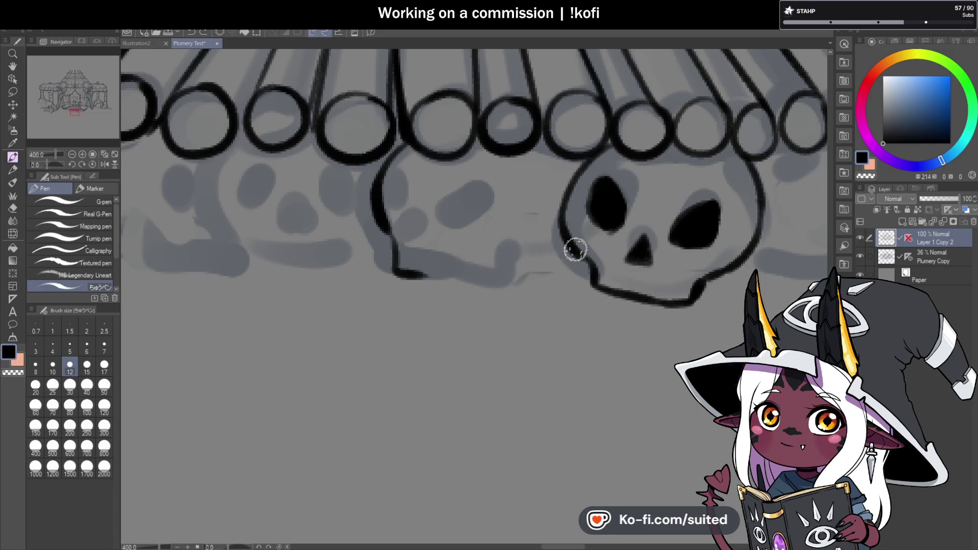
key(ctrl+z)
key(ctrl+z)
mouse_move(561, 237)
mouse_down()
mouse_move(507, 262)
mouse_move(427, 239)
mouse_up()
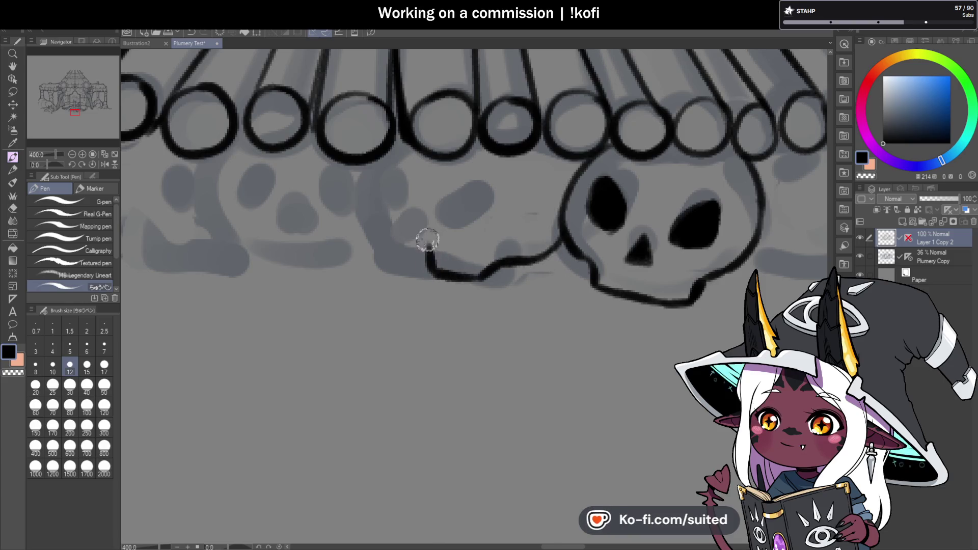
drag(403, 213, 407, 147)
Fill in the left skull's two eye sockets and add a mark by its nose.
mouse_move(455, 209)
mouse_down()
mouse_move(444, 237)
mouse_move(451, 230)
mouse_up()
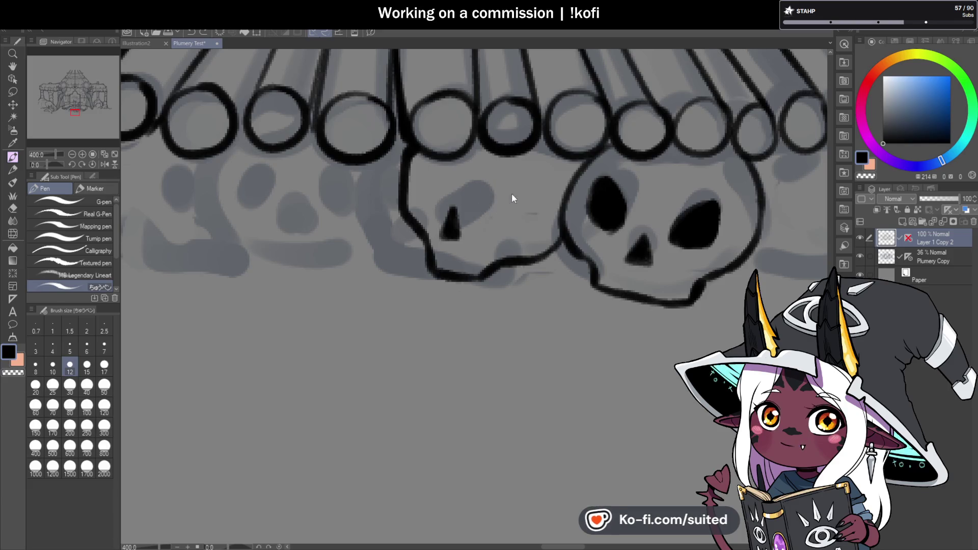
mouse_move(514, 192)
mouse_down()
mouse_move(479, 224)
mouse_move(514, 214)
mouse_up()
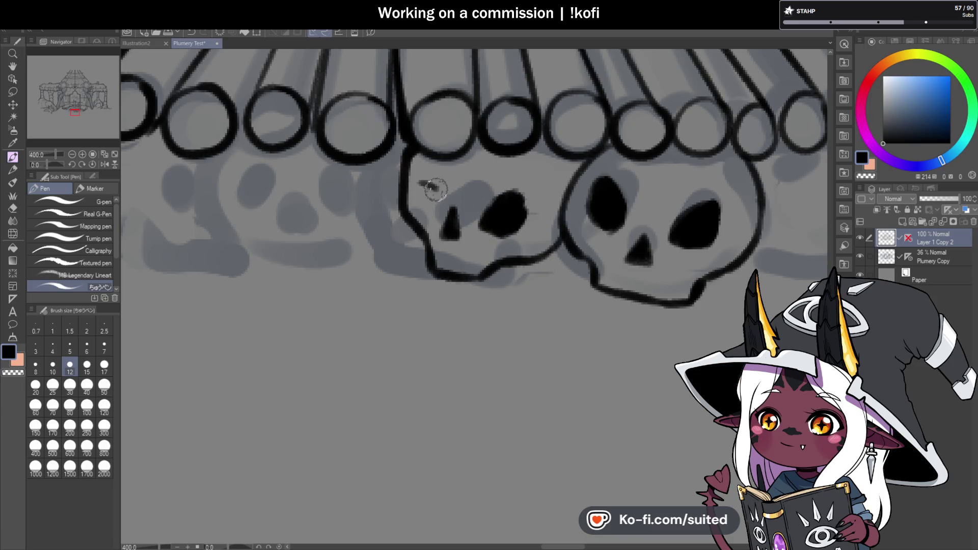
drag(425, 207, 431, 190)
scroll(468, 229, down, 2)
scroll(549, 267, down, 4)
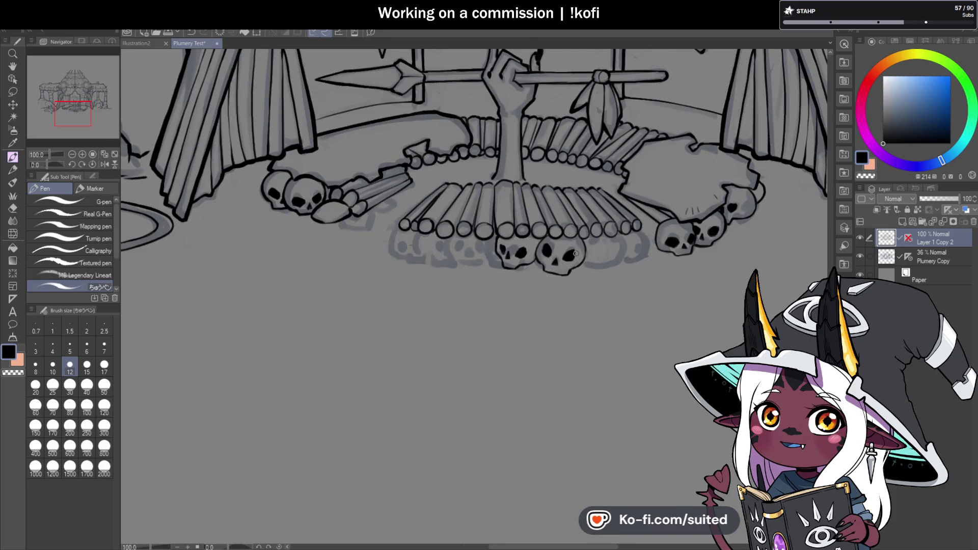
scroll(560, 214, up, 3)
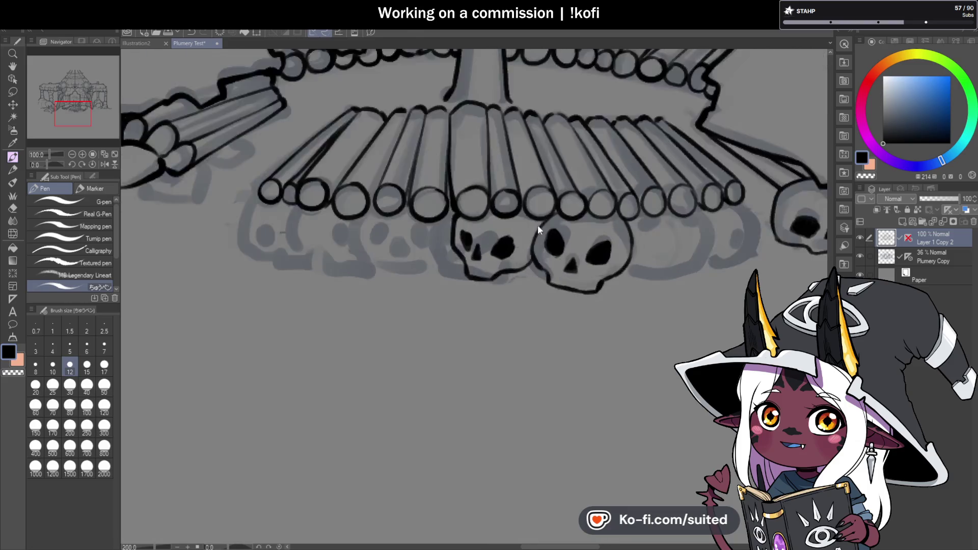
Ink the bottom and right side of the next skull in the row.
scroll(541, 208, up, 3)
scroll(567, 203, down, 1)
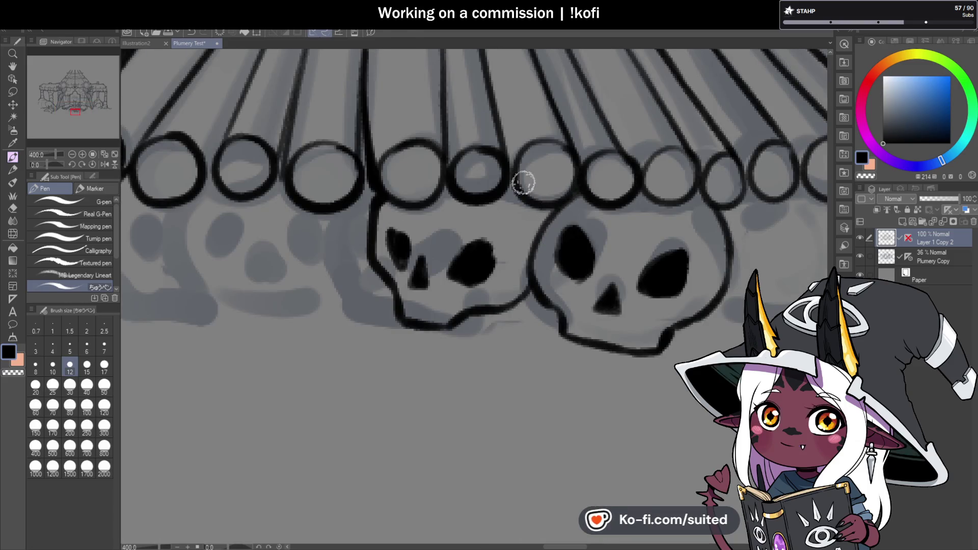
scroll(524, 182, down, 3)
scroll(489, 247, up, 4)
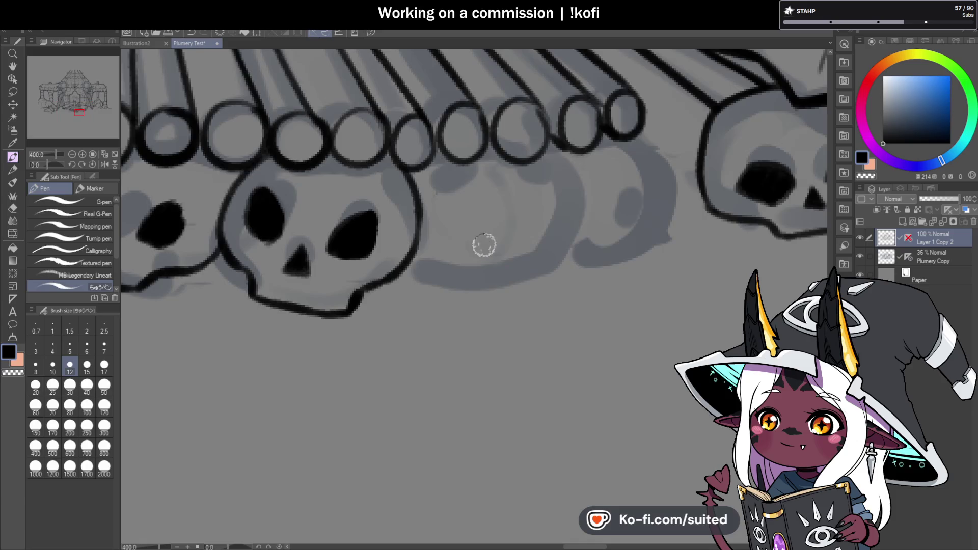
mouse_move(448, 286)
mouse_down()
mouse_move(512, 173)
mouse_move(453, 168)
mouse_move(531, 167)
mouse_up()
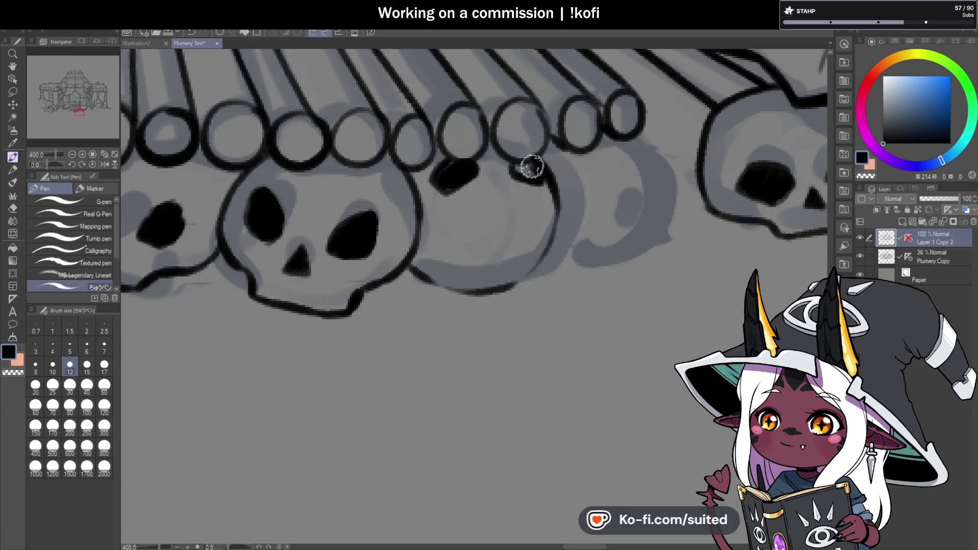
Reshape the skull's left eye socket into a filled teardrop.
scroll(529, 175, down, 2)
scroll(540, 193, down, 1)
scroll(556, 217, up, 1)
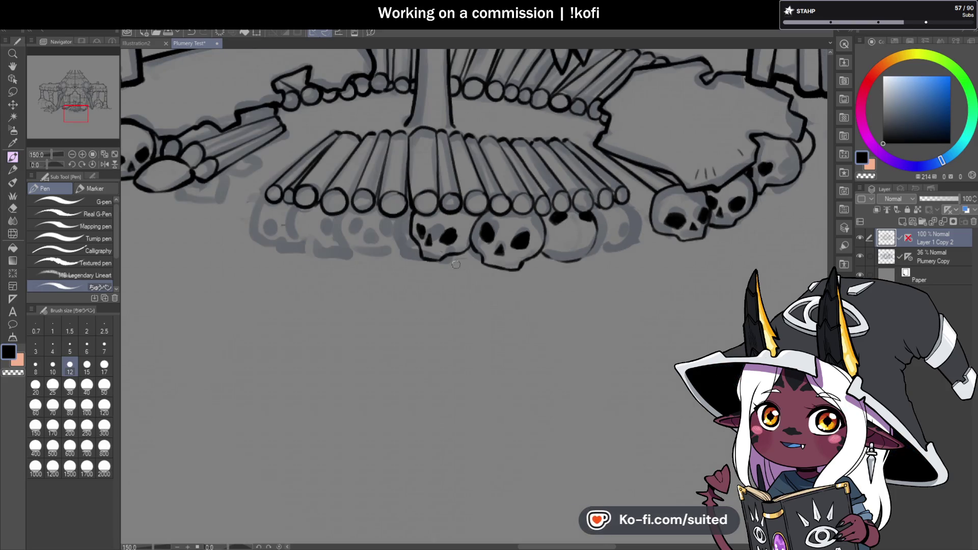
scroll(406, 212, up, 3)
drag(405, 212, 410, 239)
key(ctrl+z)
mouse_move(388, 170)
mouse_down()
mouse_move(379, 198)
mouse_move(402, 270)
mouse_up()
scroll(409, 291, down, 2)
scroll(409, 292, down, 1)
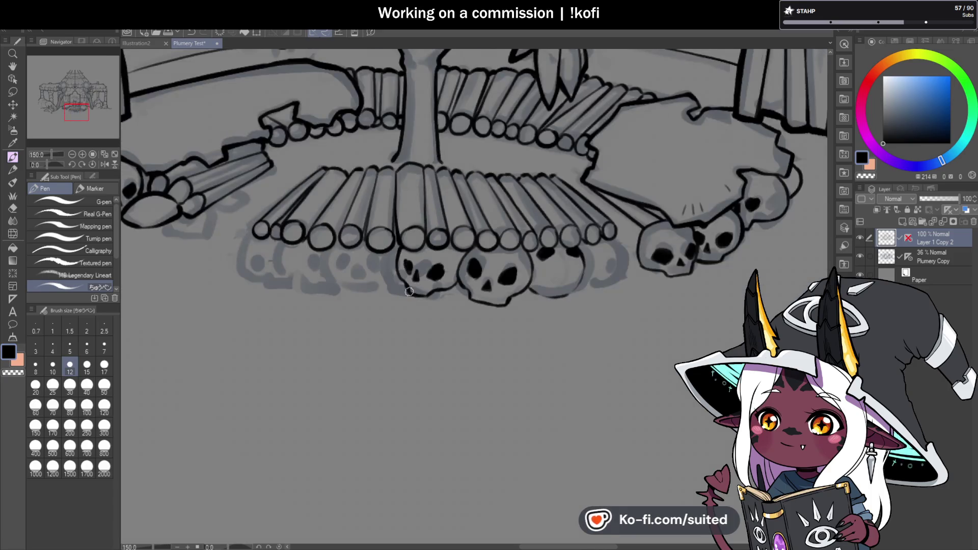
scroll(530, 321, up, 5)
Outline the partly hidden skull further right, erasing stray strokes, and fill its eye socket.
drag(491, 216, 567, 265)
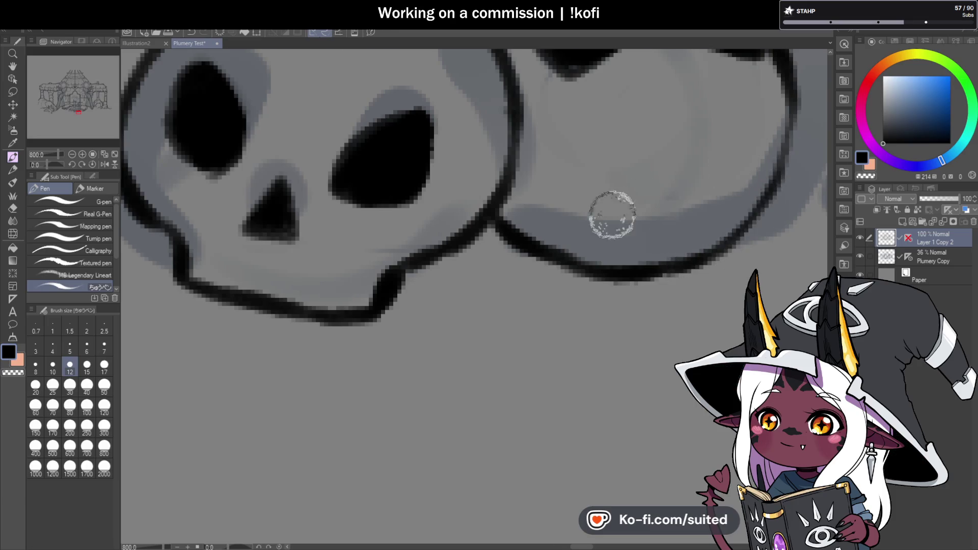
scroll(661, 237, down, 4)
scroll(660, 236, up, 4)
mouse_move(579, 94)
mouse_down()
mouse_move(614, 240)
mouse_move(581, 314)
mouse_move(408, 324)
mouse_up()
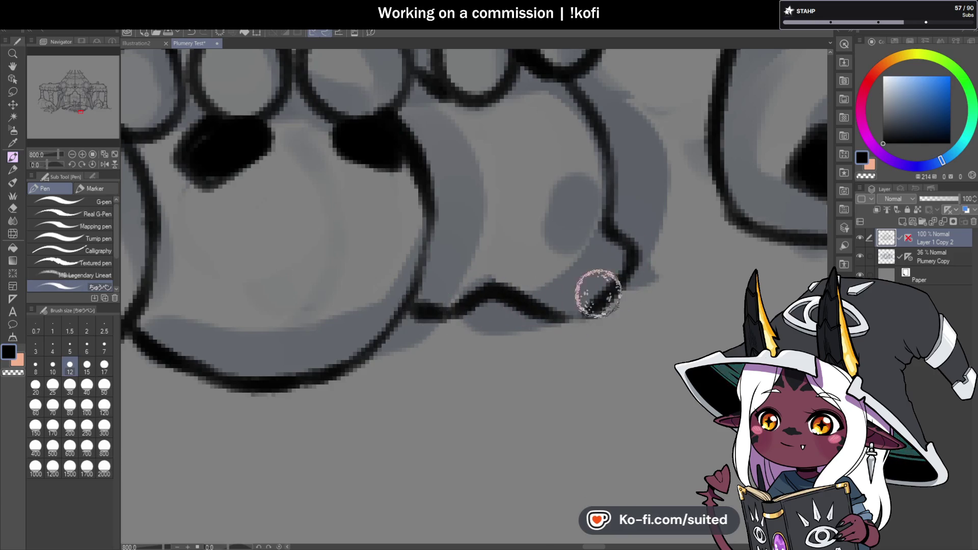
scroll(640, 274, down, 2)
mouse_move(639, 274)
mouse_down()
mouse_move(574, 294)
mouse_move(617, 271)
mouse_move(621, 214)
mouse_up()
drag(611, 181, 619, 275)
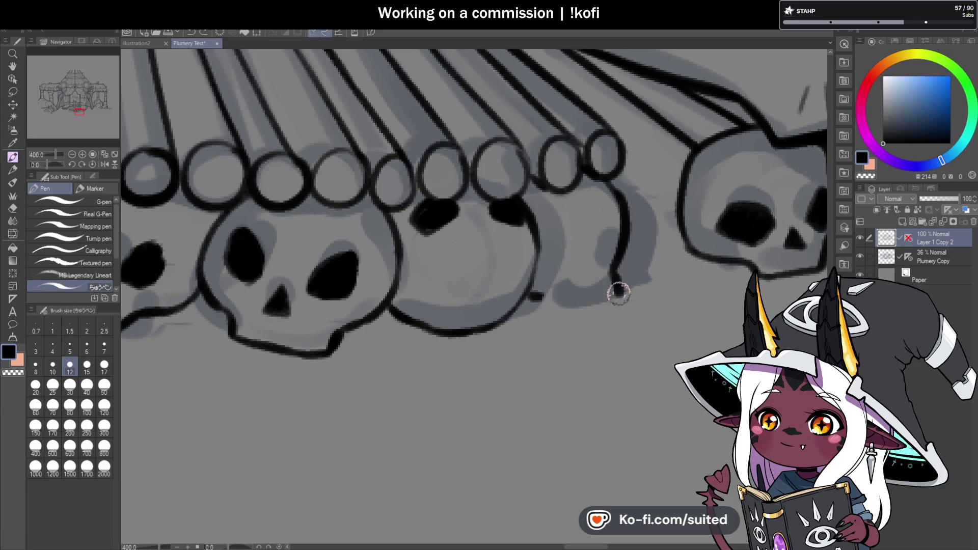
drag(588, 310, 532, 294)
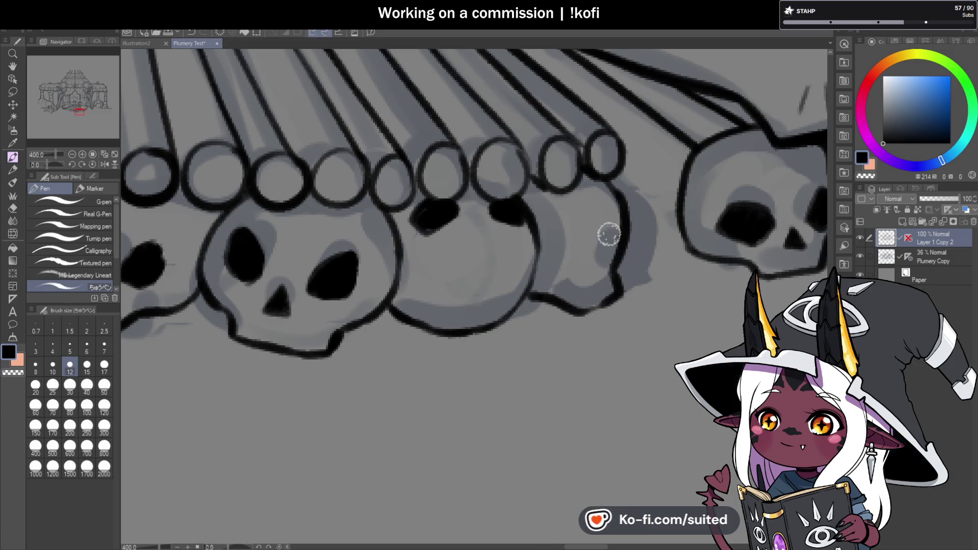
mouse_move(607, 243)
mouse_down()
mouse_move(591, 257)
mouse_move(605, 233)
mouse_up()
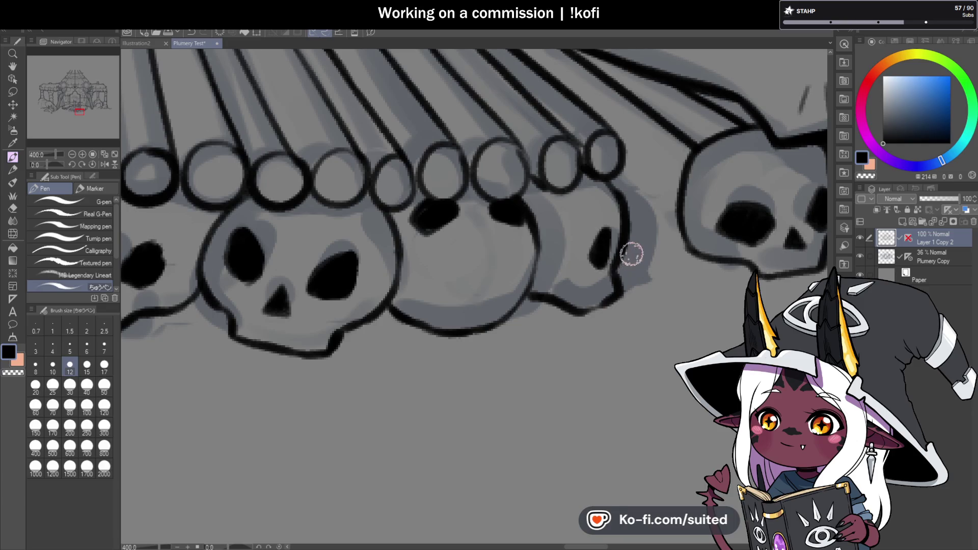
scroll(631, 253, down, 5)
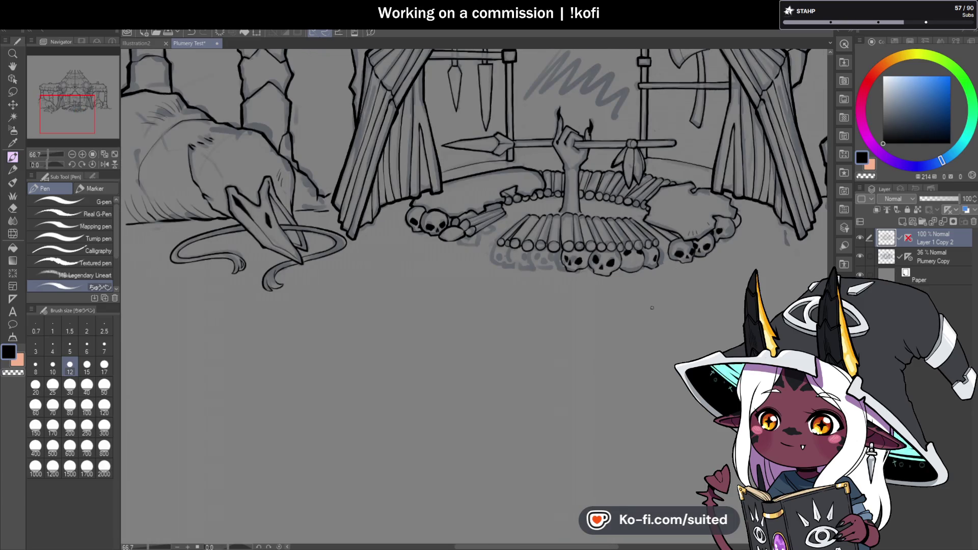
Ink the skull under the rim with its nose and both eye sockets, then save.
scroll(559, 284, up, 3)
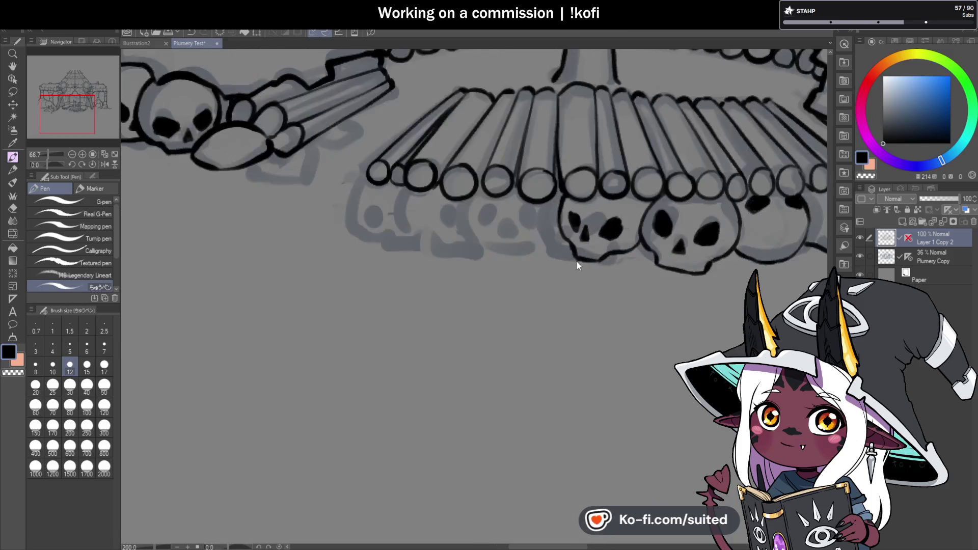
scroll(576, 260, up, 2)
mouse_move(412, 162)
mouse_down()
mouse_move(415, 271)
mouse_move(495, 296)
mouse_up()
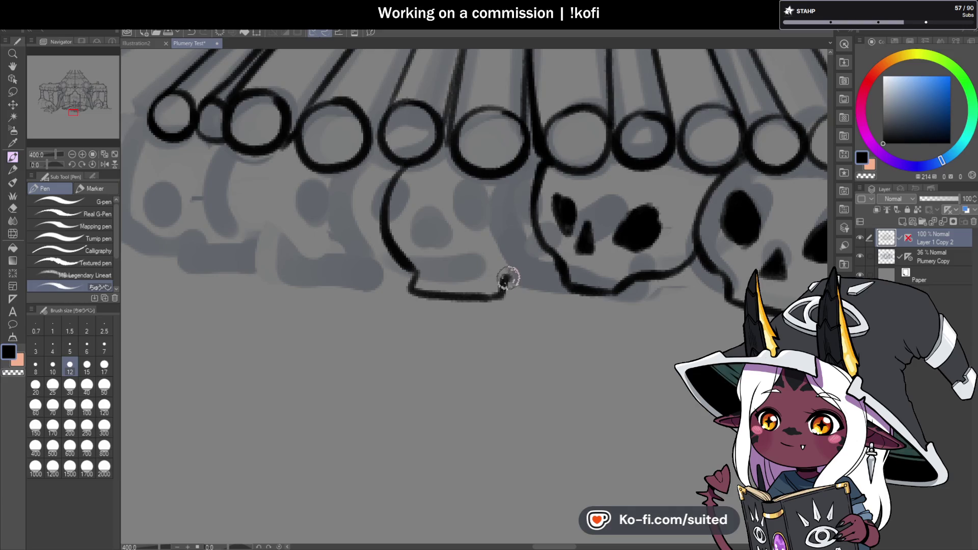
drag(458, 245, 460, 268)
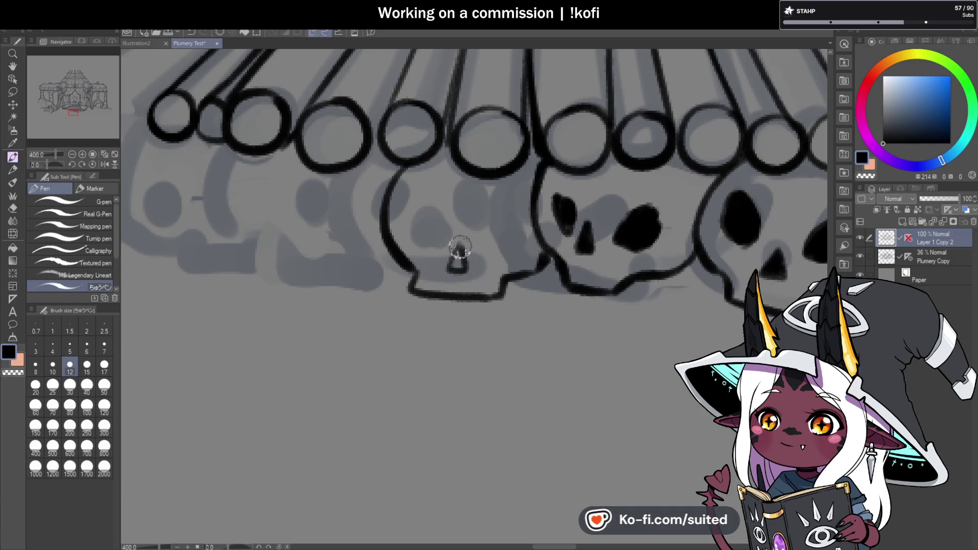
mouse_move(426, 203)
mouse_down()
mouse_move(425, 238)
mouse_move(430, 221)
mouse_move(441, 230)
mouse_up()
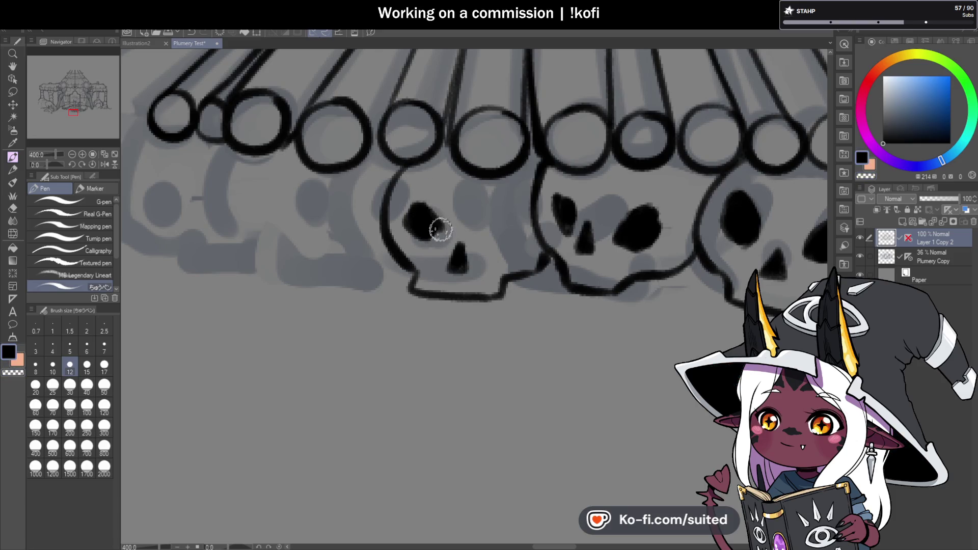
mouse_move(500, 218)
mouse_down()
mouse_move(489, 220)
mouse_move(515, 233)
mouse_move(501, 218)
mouse_move(509, 238)
mouse_up()
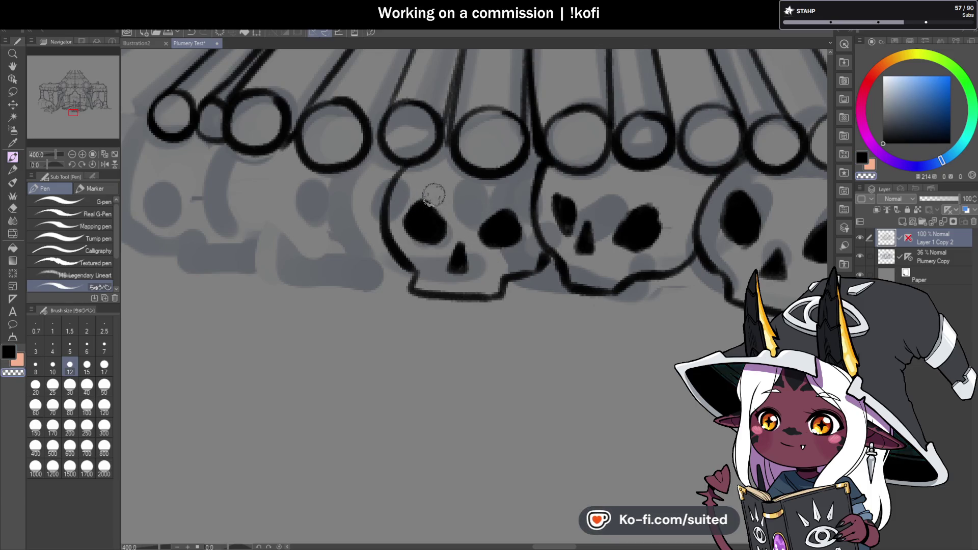
key(ctrl+s)
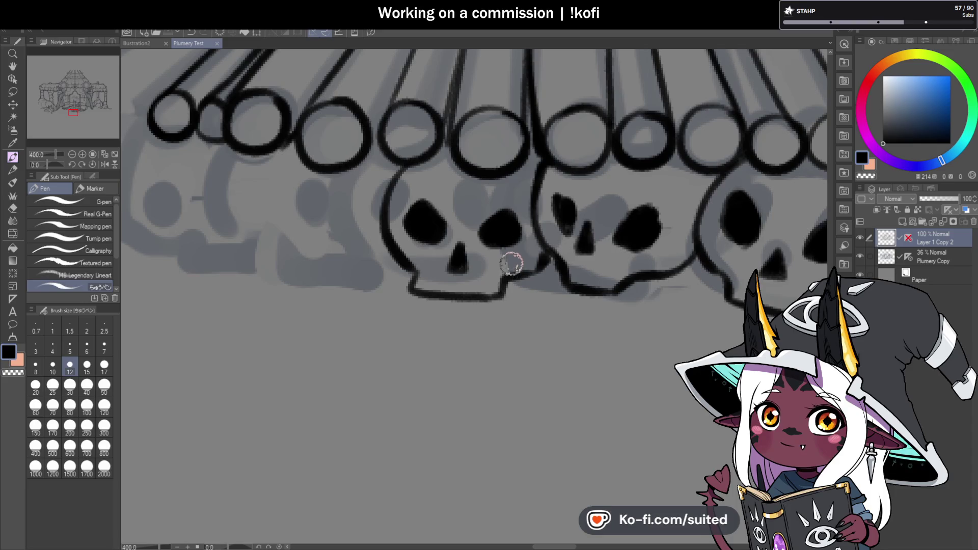
scroll(586, 263, down, 3)
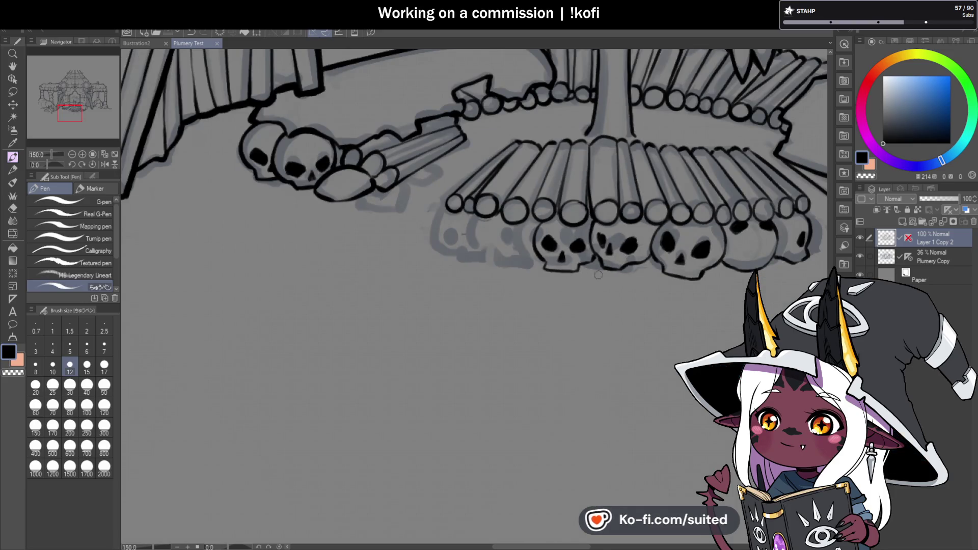
Magnify the skull pile and ink a skull's jaw line and side up to the bone.
scroll(615, 271, up, 1)
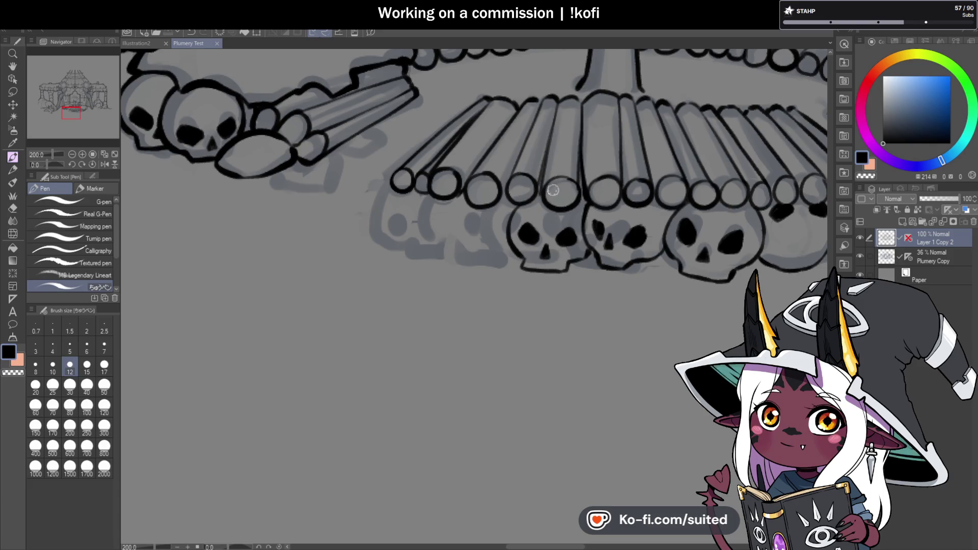
key(ctrl+plus)
drag(447, 146, 448, 250)
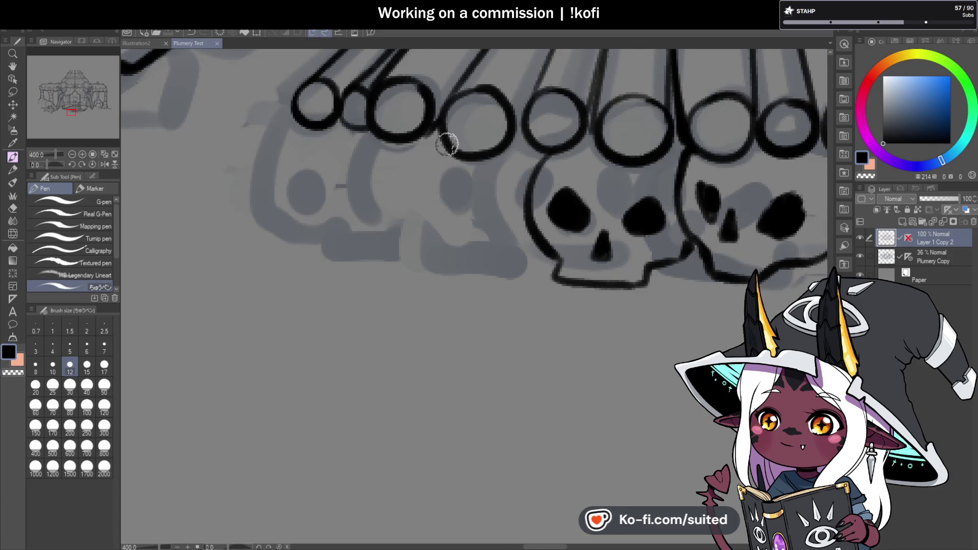
key(ctrl+z)
drag(437, 140, 402, 231)
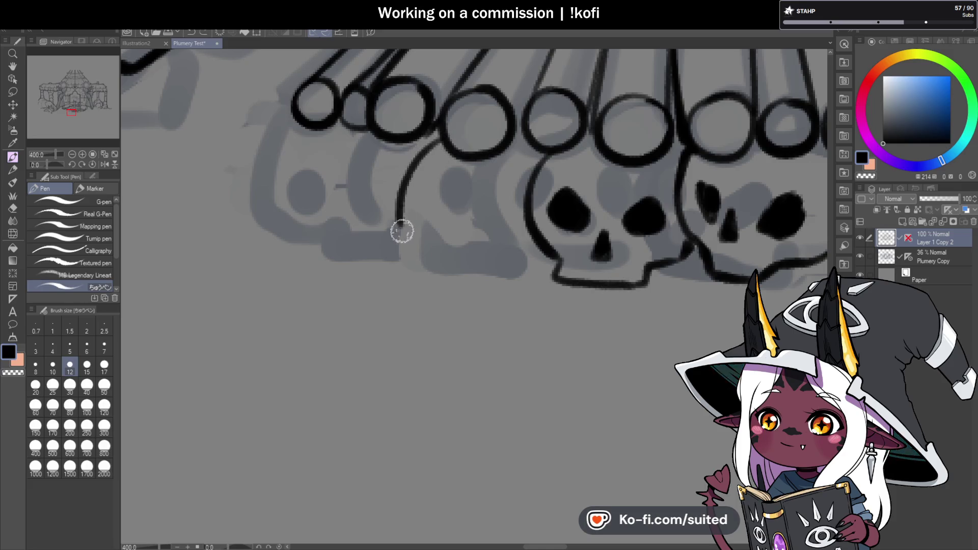
key(ctrl+z)
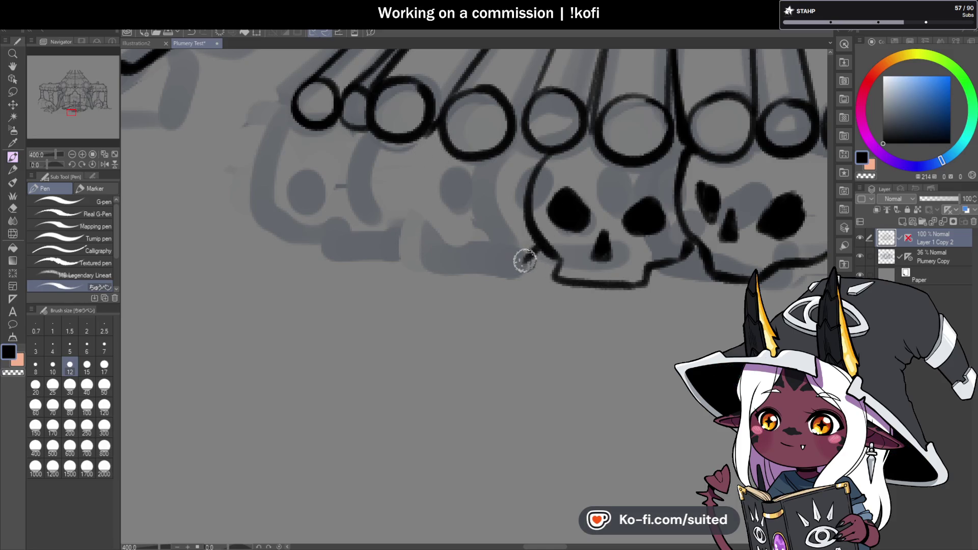
mouse_move(536, 257)
mouse_down()
mouse_move(393, 240)
mouse_move(396, 142)
mouse_up()
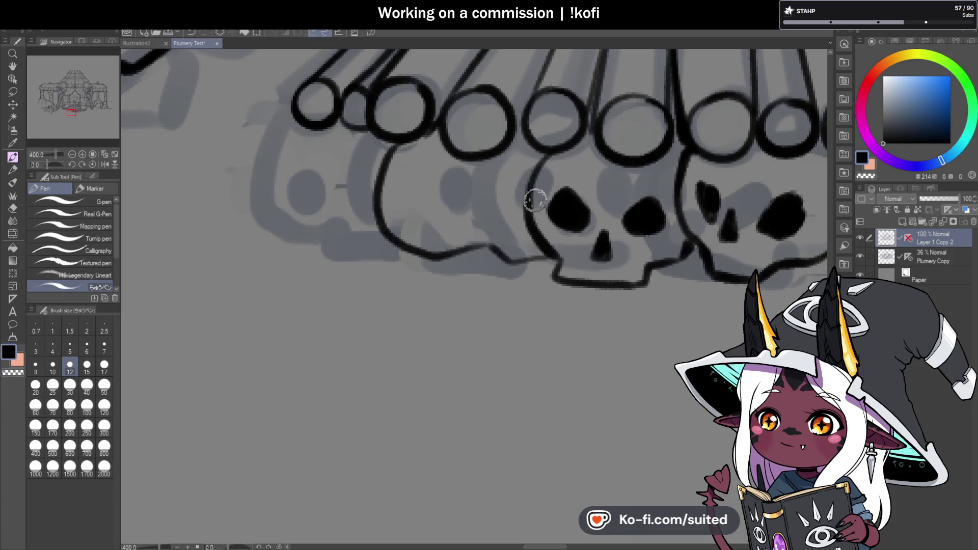
mouse_move(509, 142)
mouse_down()
mouse_move(533, 168)
mouse_move(500, 244)
mouse_move(506, 261)
mouse_up()
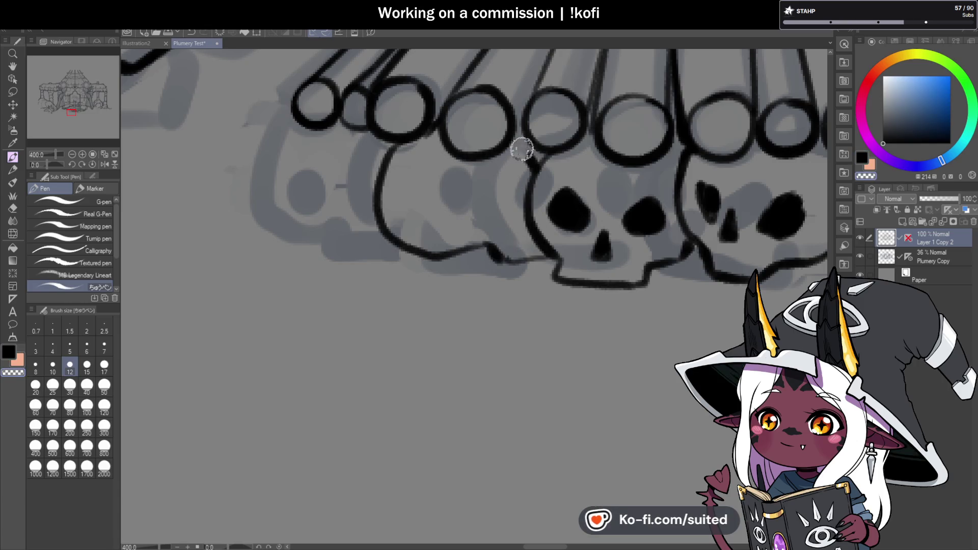
drag(528, 167, 540, 160)
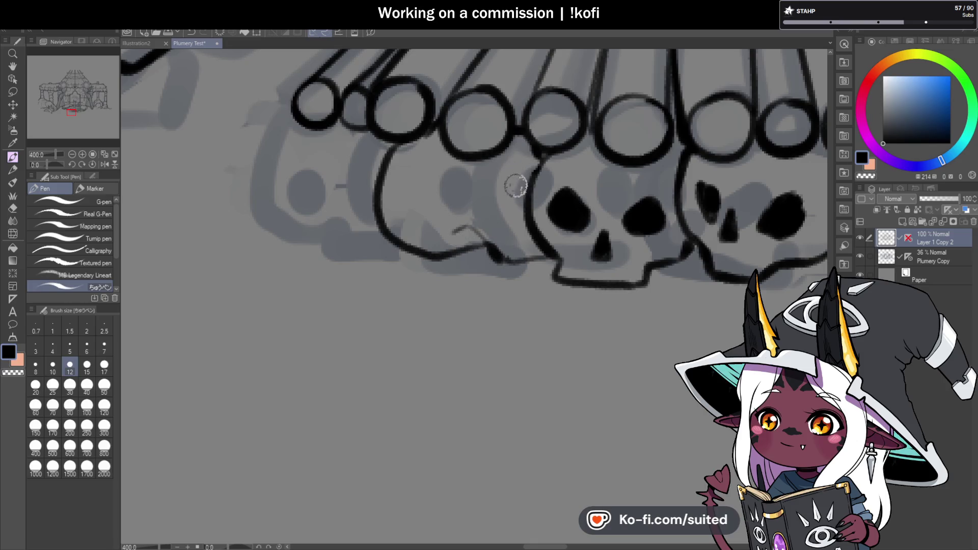
drag(527, 187, 517, 205)
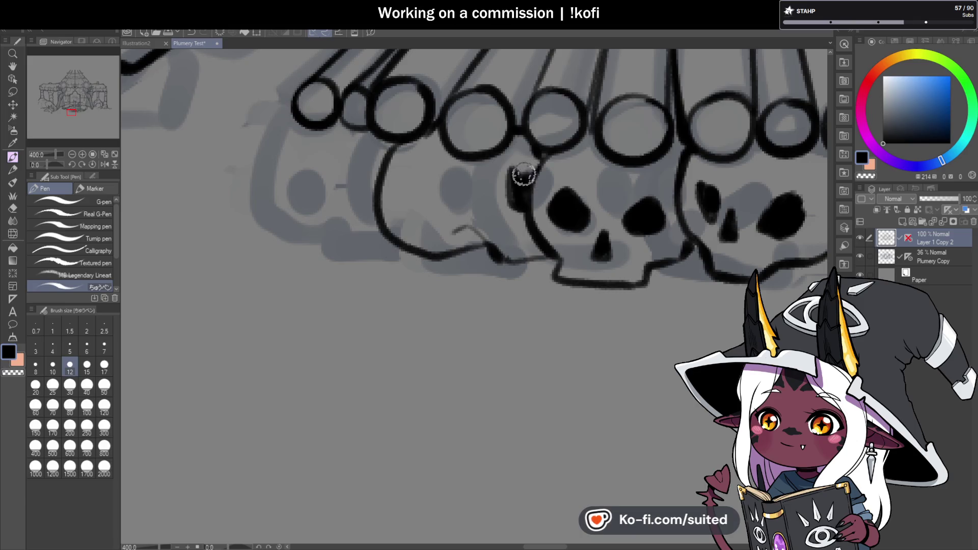
key(ctrl+z)
Outline the leftmost skull and ink its nose and the two eye sockets.
scroll(517, 205, down, 5)
drag(458, 199, 663, 256)
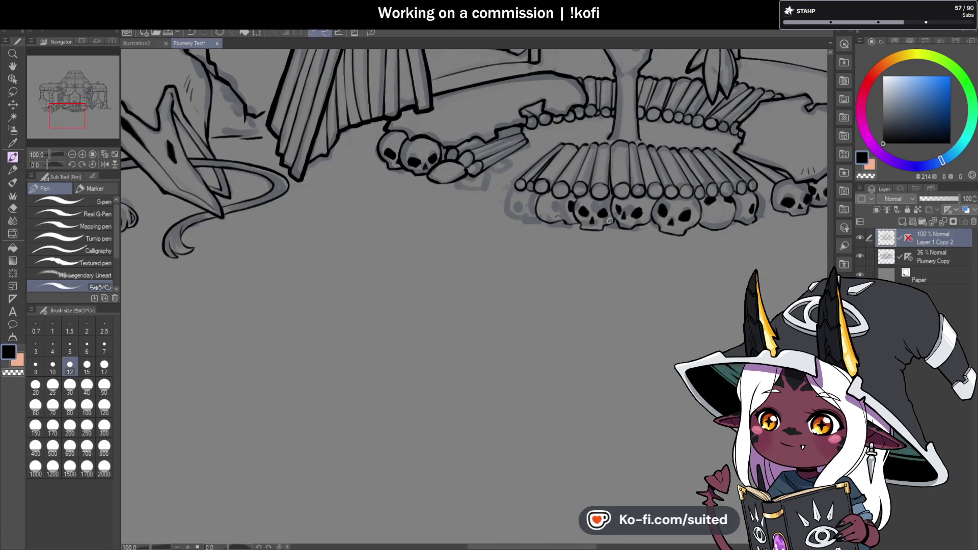
scroll(615, 225, up, 3)
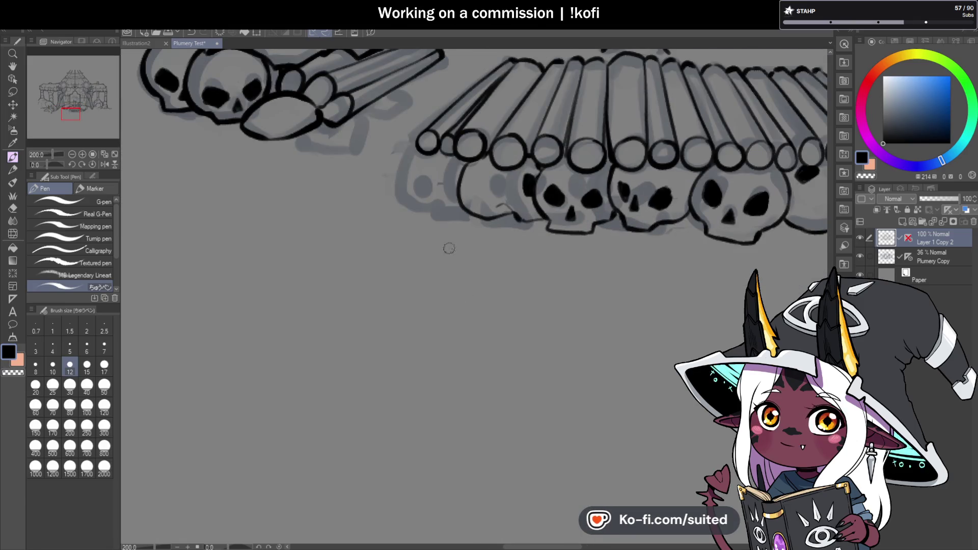
scroll(443, 204, up, 3)
mouse_move(339, 152)
mouse_down()
mouse_move(320, 254)
mouse_move(373, 288)
mouse_up()
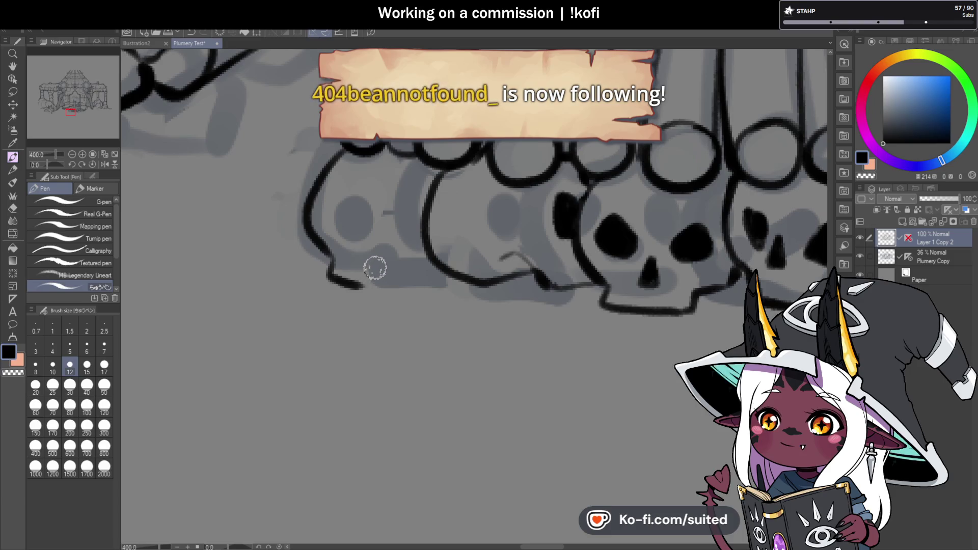
mouse_move(350, 281)
mouse_down()
mouse_move(403, 295)
mouse_move(438, 272)
mouse_up()
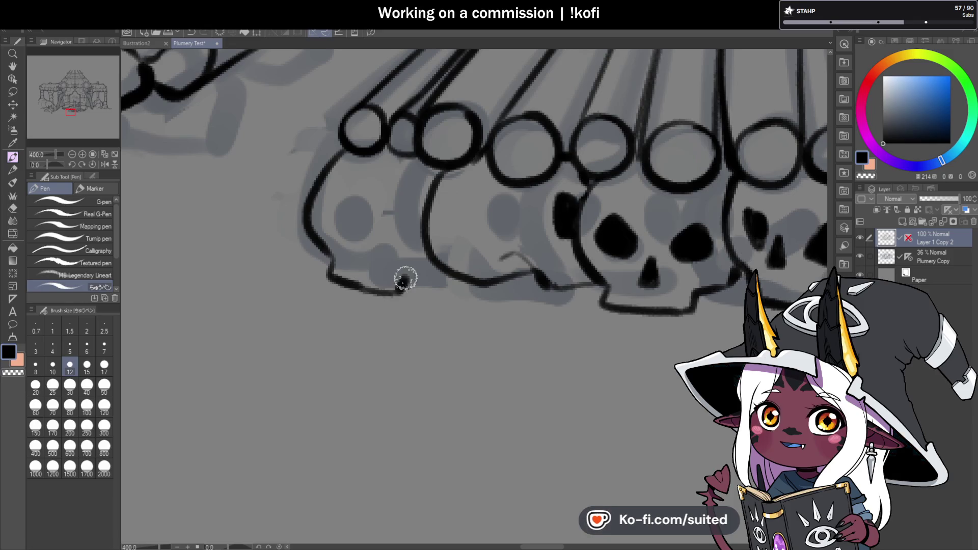
drag(360, 259, 374, 239)
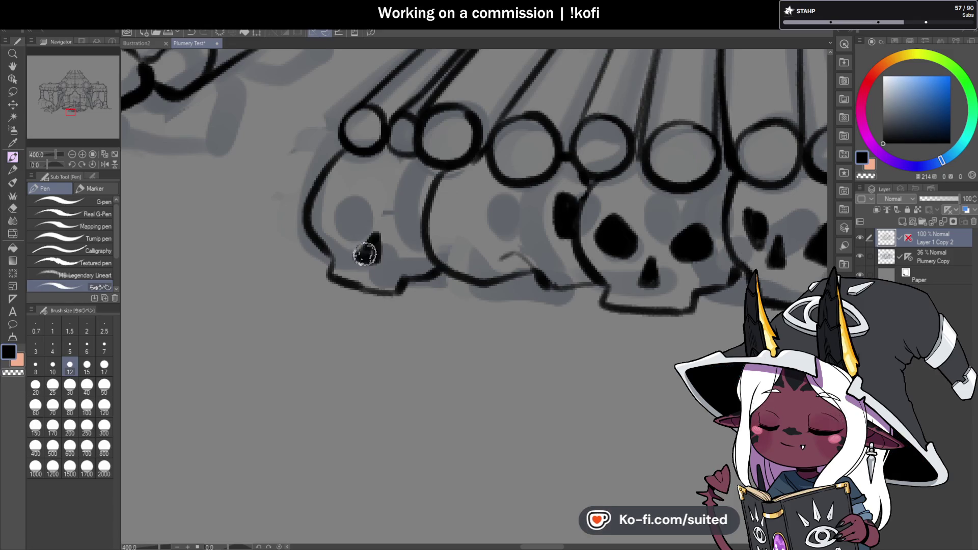
mouse_move(337, 199)
mouse_down()
mouse_move(341, 219)
mouse_move(340, 203)
mouse_up()
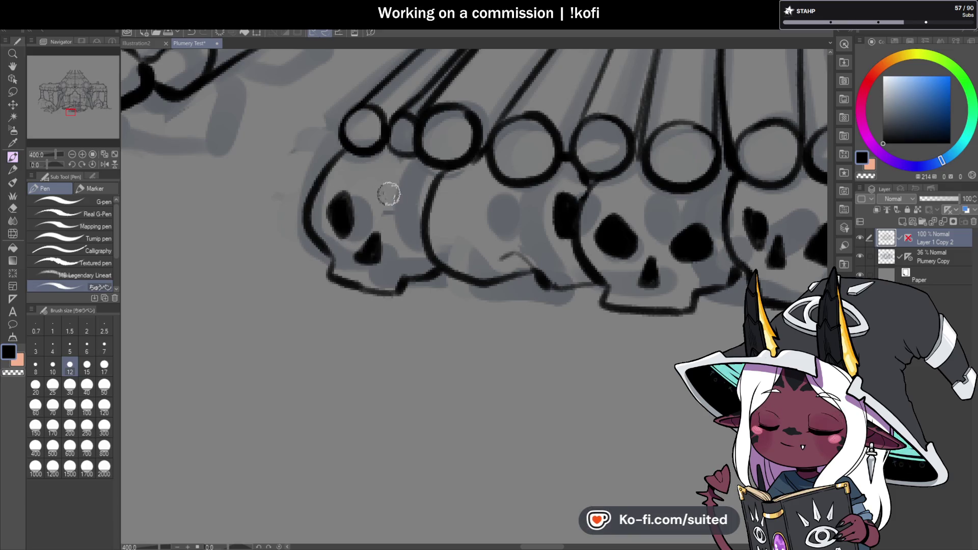
drag(420, 215, 413, 245)
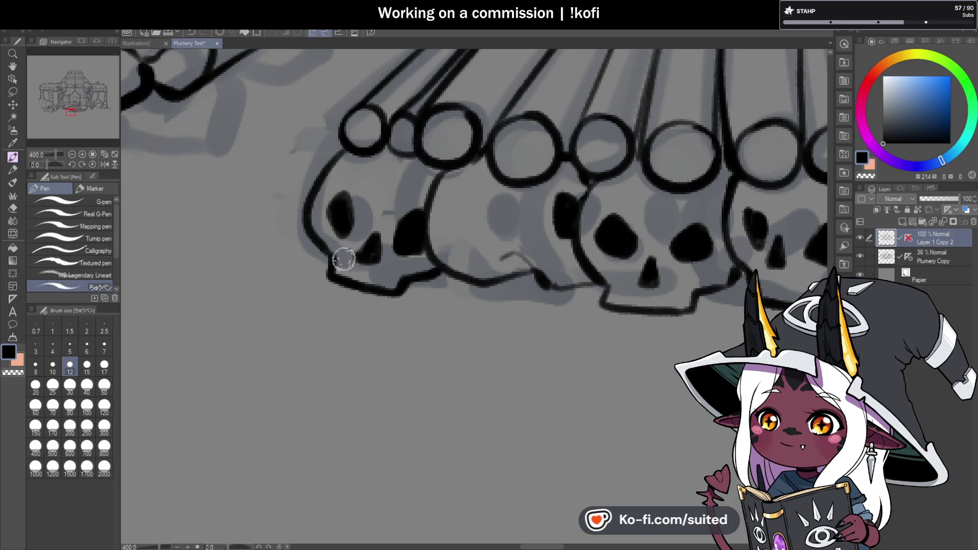
scroll(352, 262, down, 3)
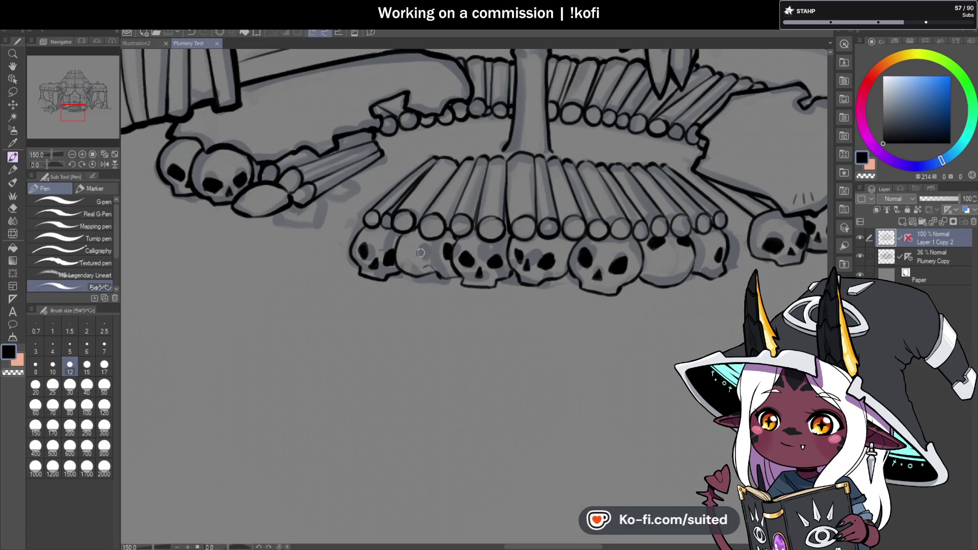
Extend the second skull's jaw line to the right.
scroll(420, 253, down, 2)
scroll(416, 296, up, 1)
scroll(413, 280, up, 2)
scroll(409, 260, up, 2)
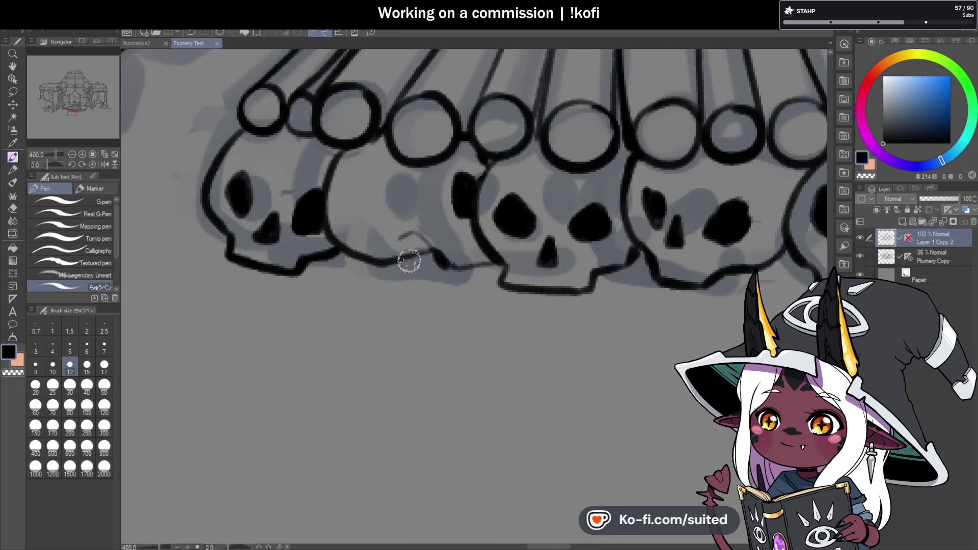
drag(436, 253, 502, 264)
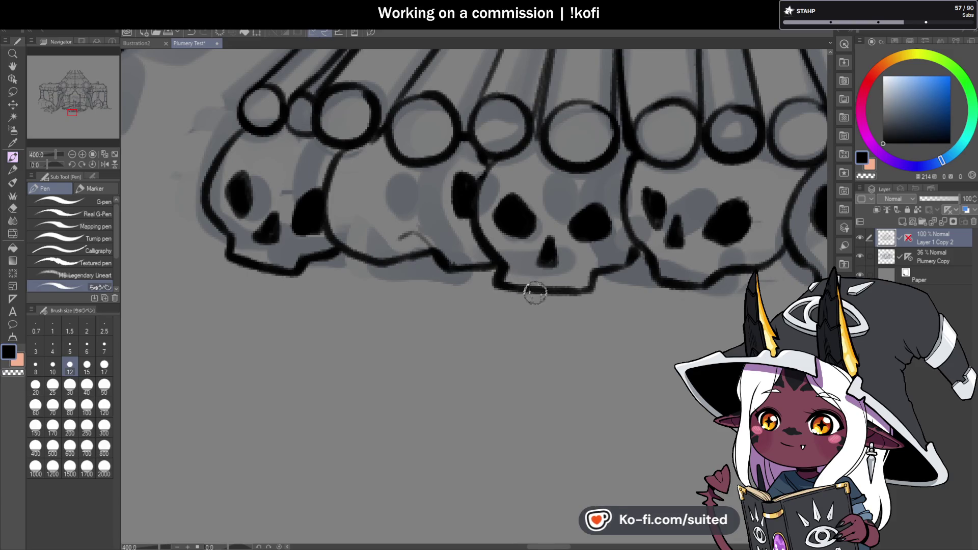
Outline a new rounded rock shape beneath the bones on all sides.
scroll(409, 312, down, 3)
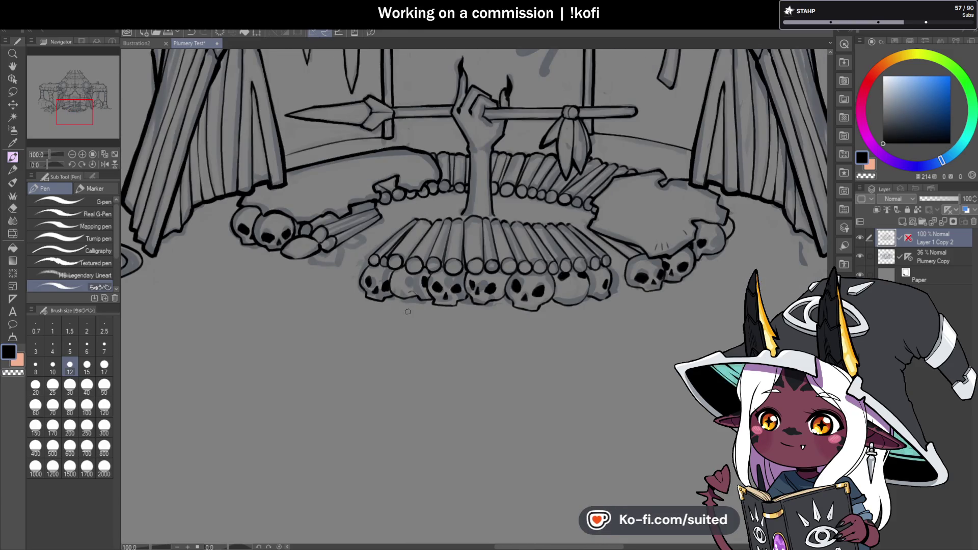
scroll(490, 265, down, 1)
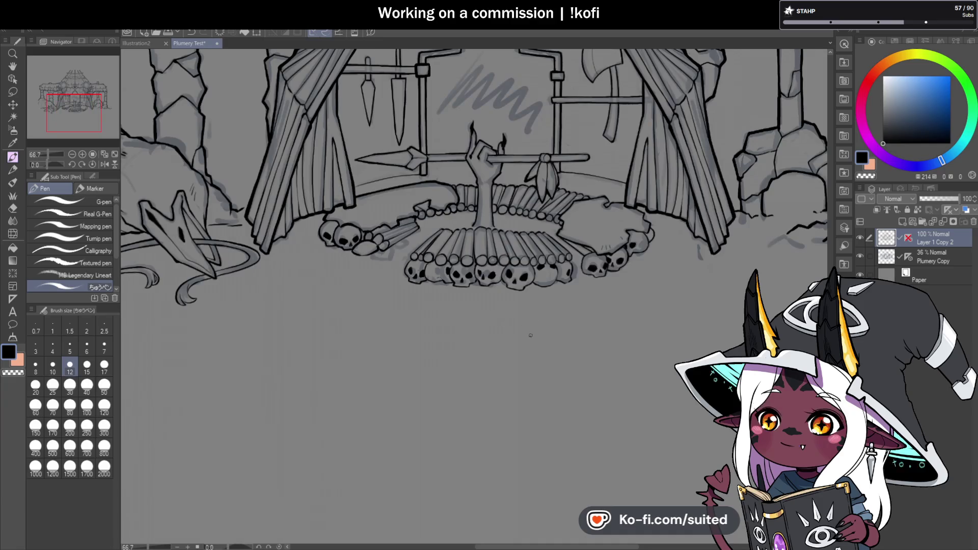
scroll(380, 260, up, 3)
scroll(381, 260, up, 1)
scroll(387, 244, up, 2)
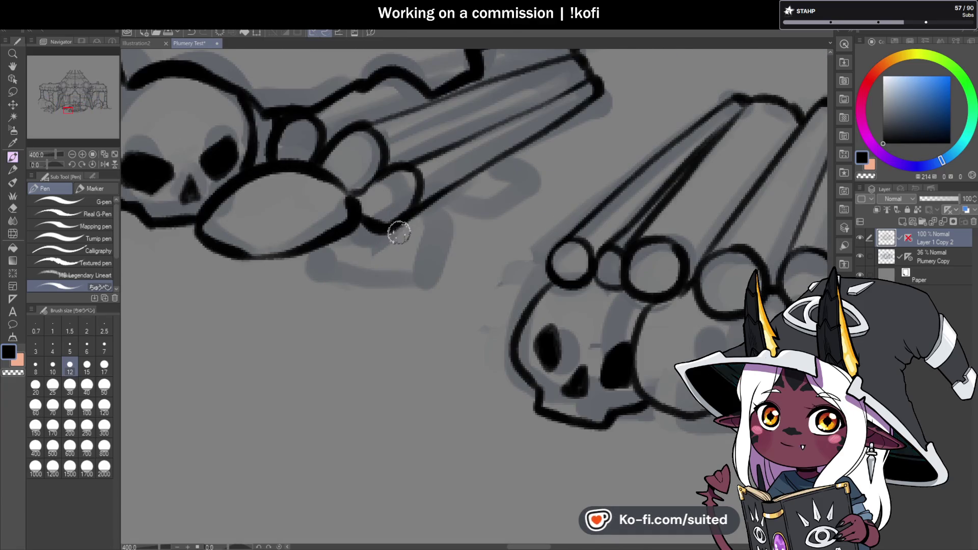
drag(426, 203, 454, 228)
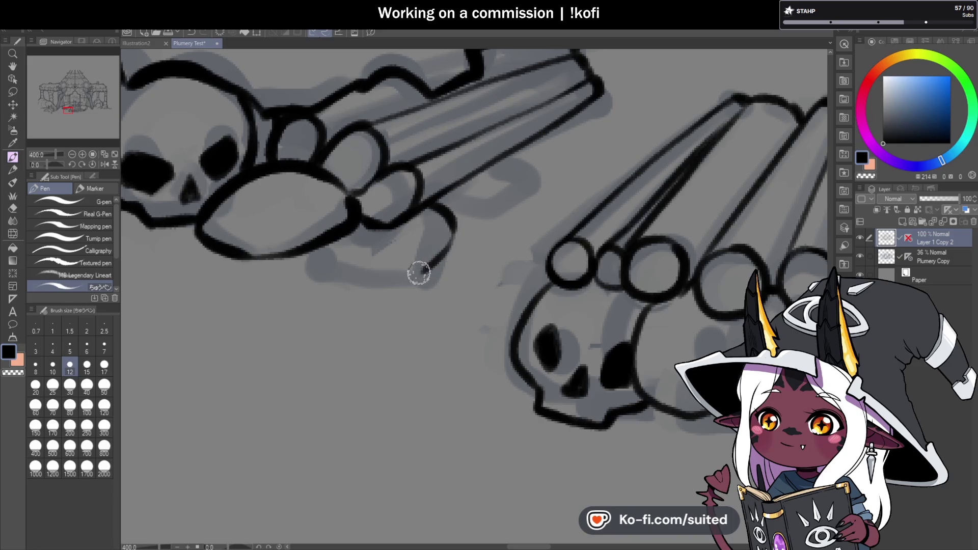
drag(418, 274, 312, 239)
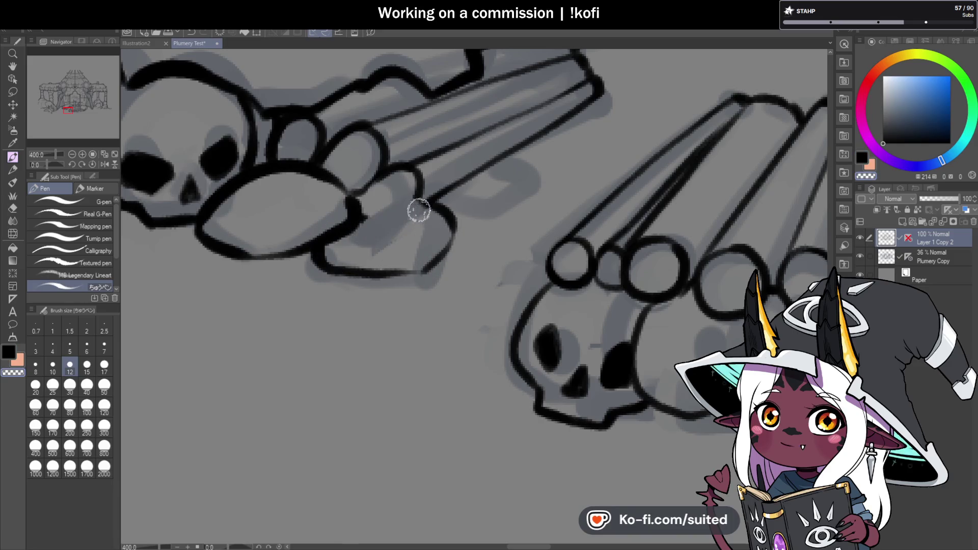
drag(439, 211, 357, 211)
drag(447, 217, 438, 261)
Bolden the rock outlines beside the skulls and zoom out to view more of the altar.
scroll(389, 270, down, 2)
scroll(416, 306, down, 3)
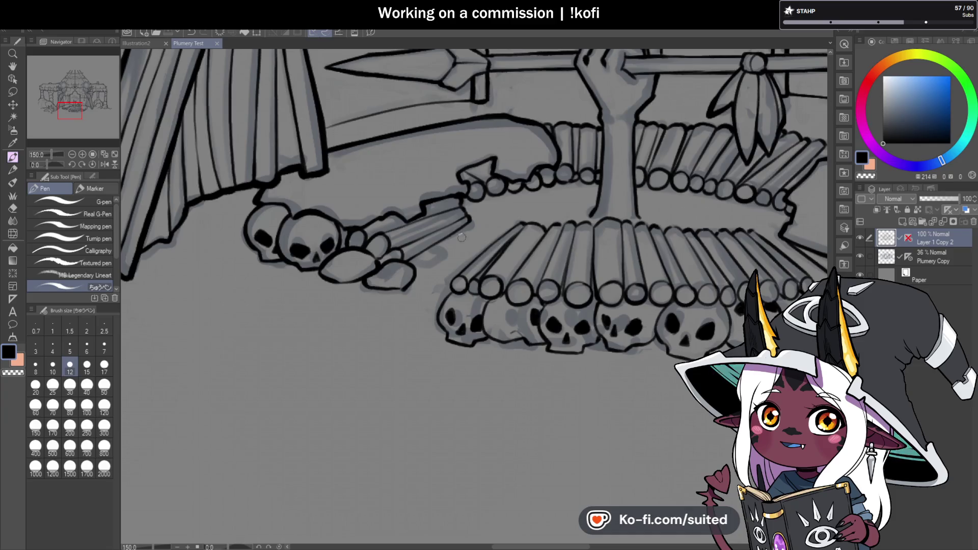
scroll(461, 238, up, 4)
drag(414, 288, 437, 265)
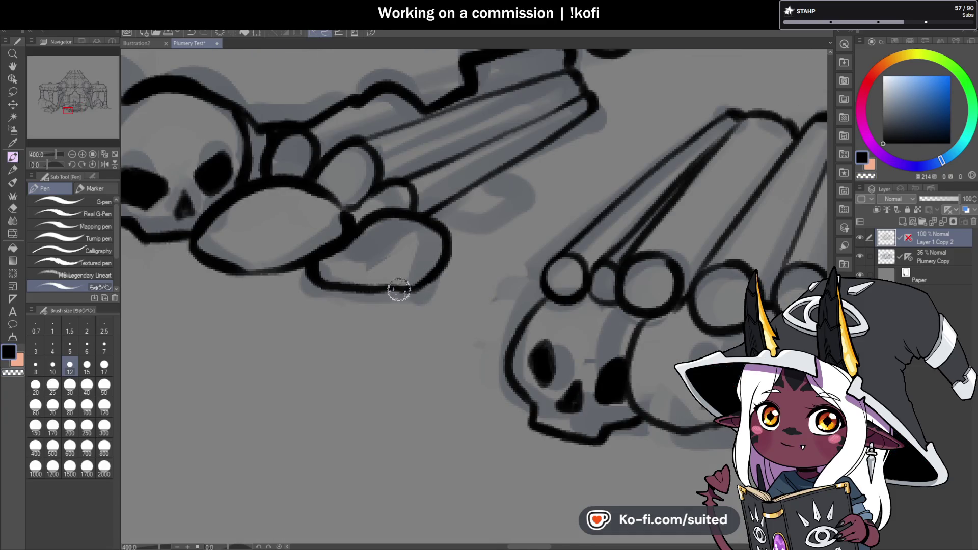
mouse_move(378, 216)
mouse_down()
mouse_move(315, 249)
mouse_move(319, 280)
mouse_move(393, 240)
mouse_up()
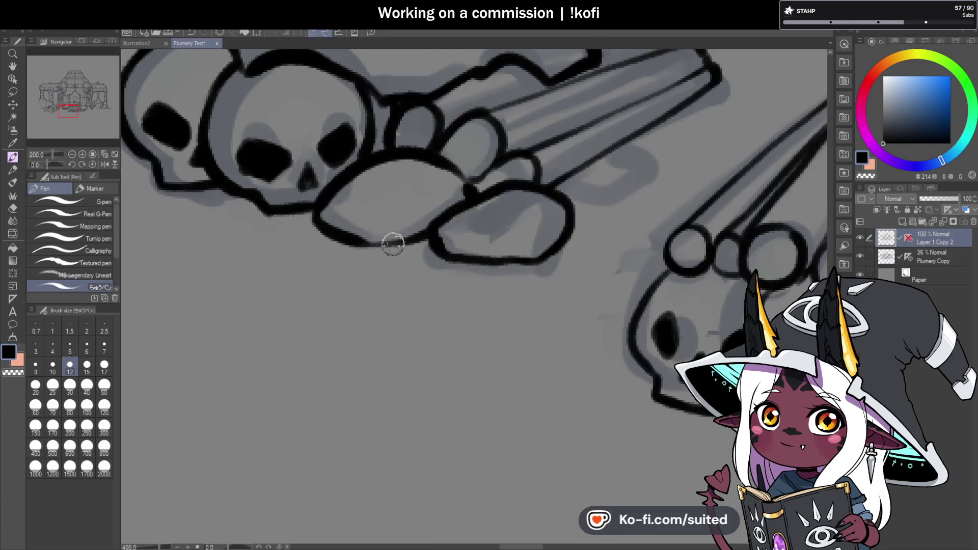
key(ctrl+minus)
key(ctrl+minus)
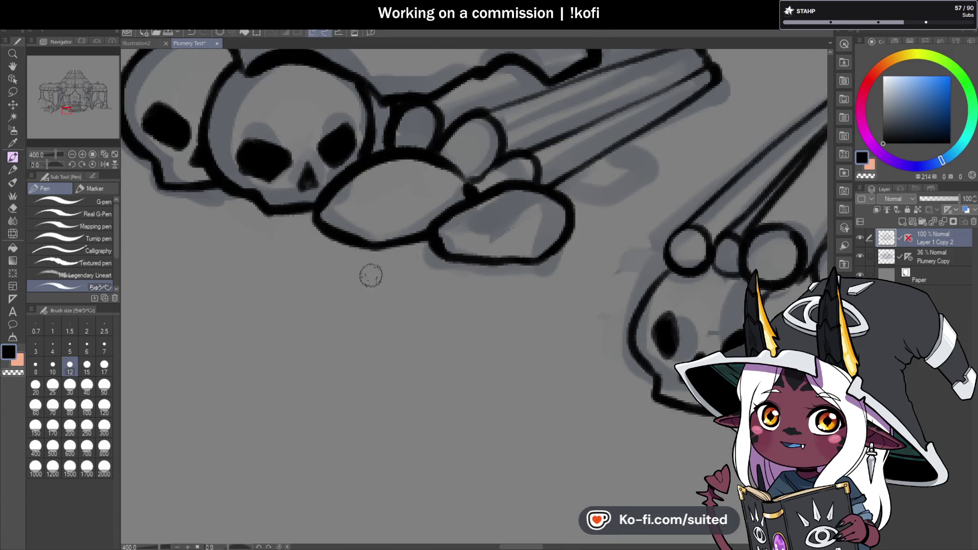
key(ctrl+minus)
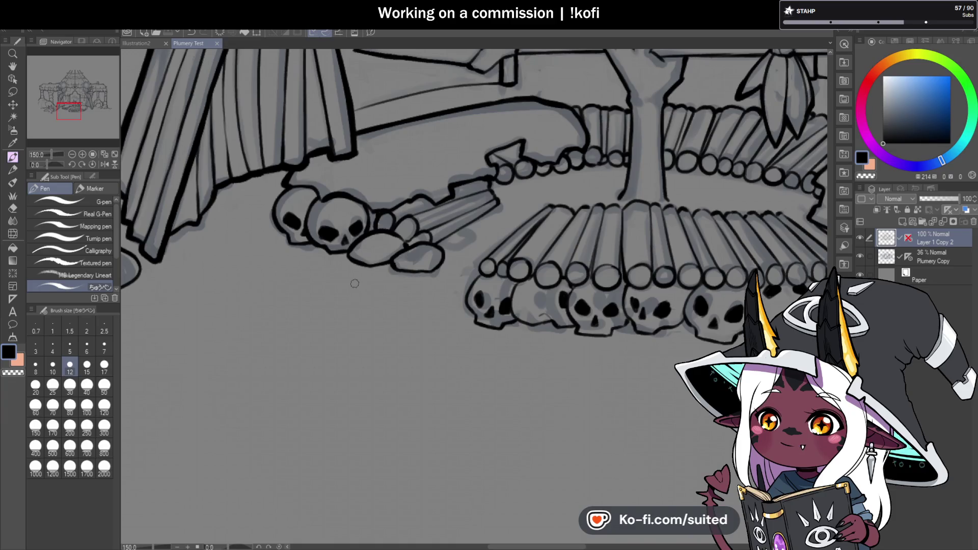
scroll(397, 318, down, 3)
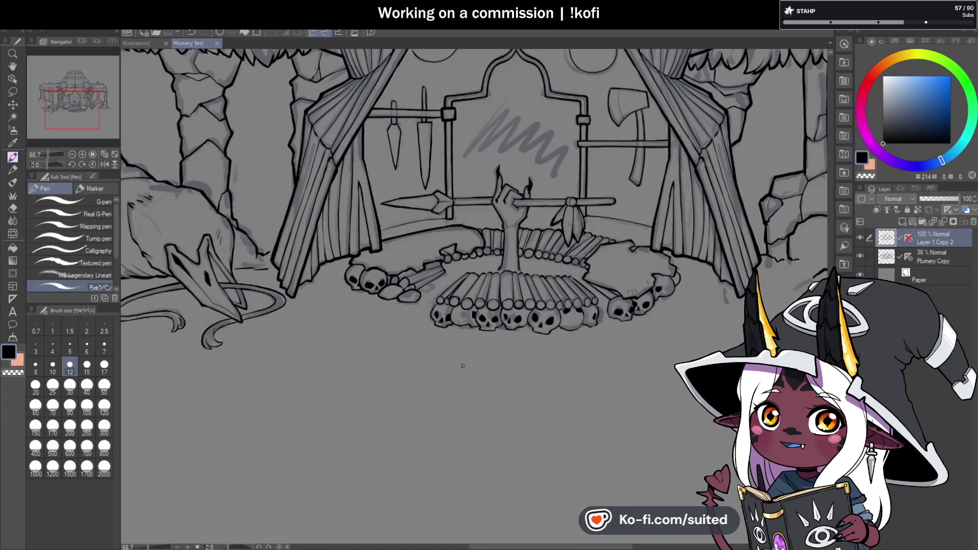
scroll(462, 366, down, 1)
scroll(443, 361, down, 1)
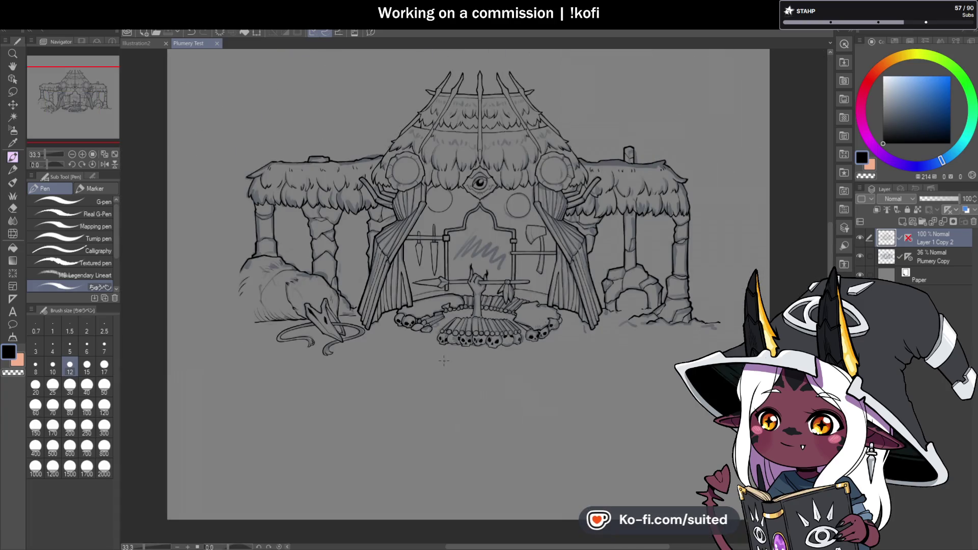
scroll(546, 302, up, 1)
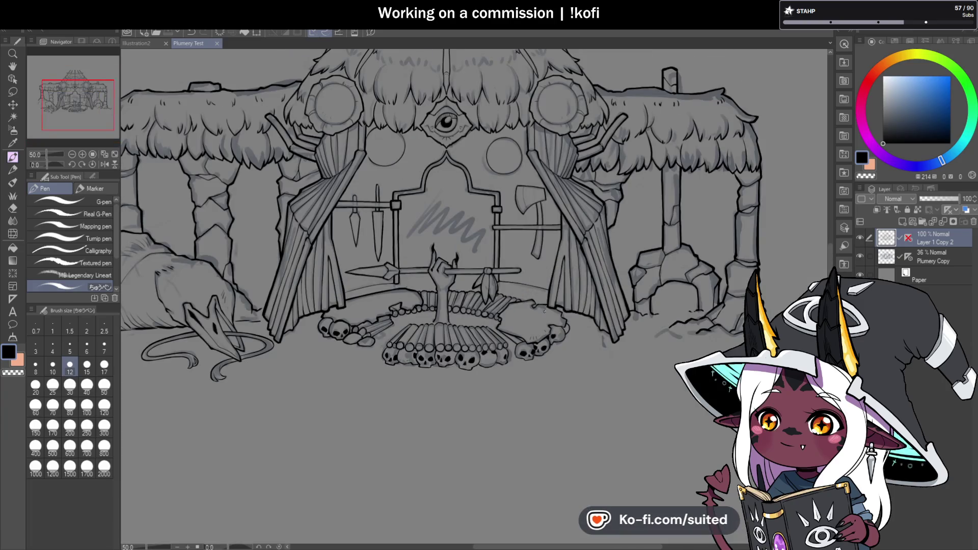
scroll(558, 355, down, 1)
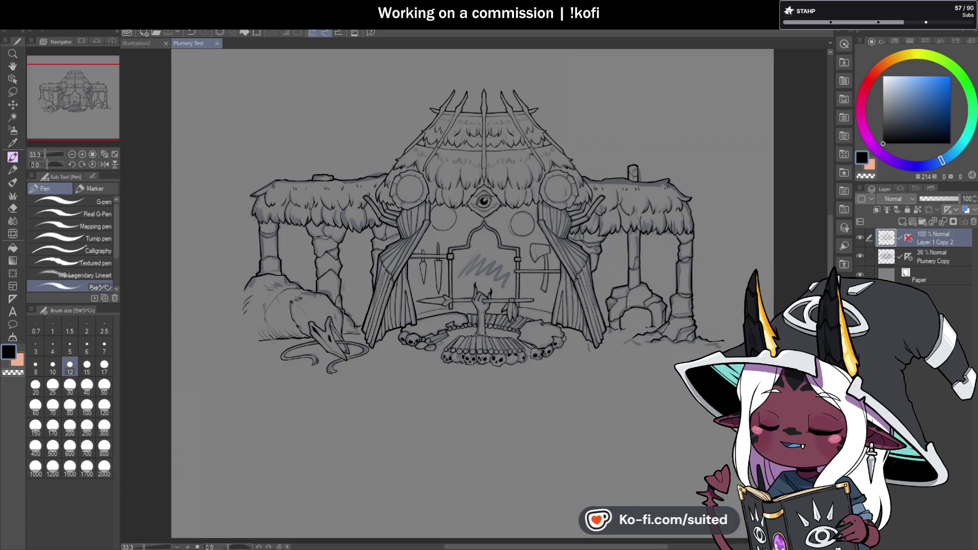
click(861, 235)
click(861, 234)
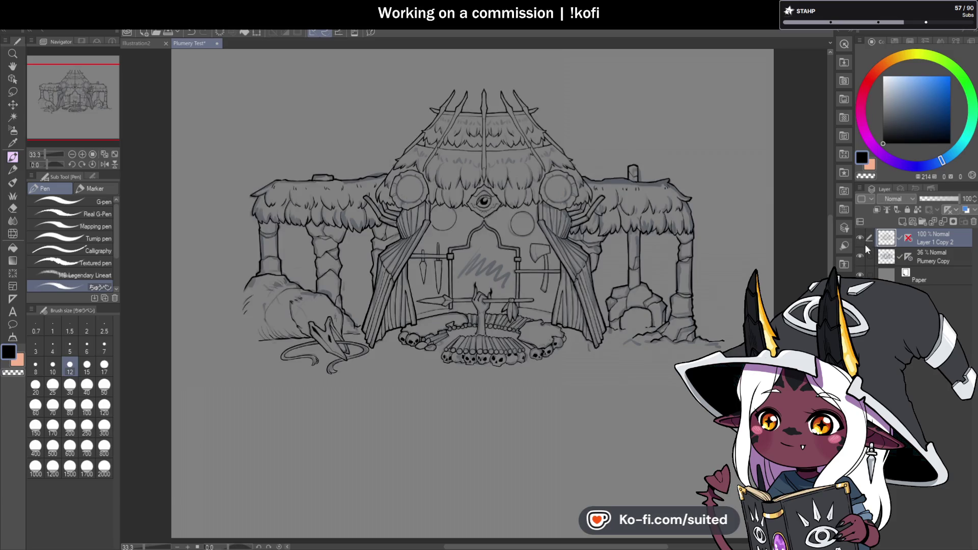
click(861, 256)
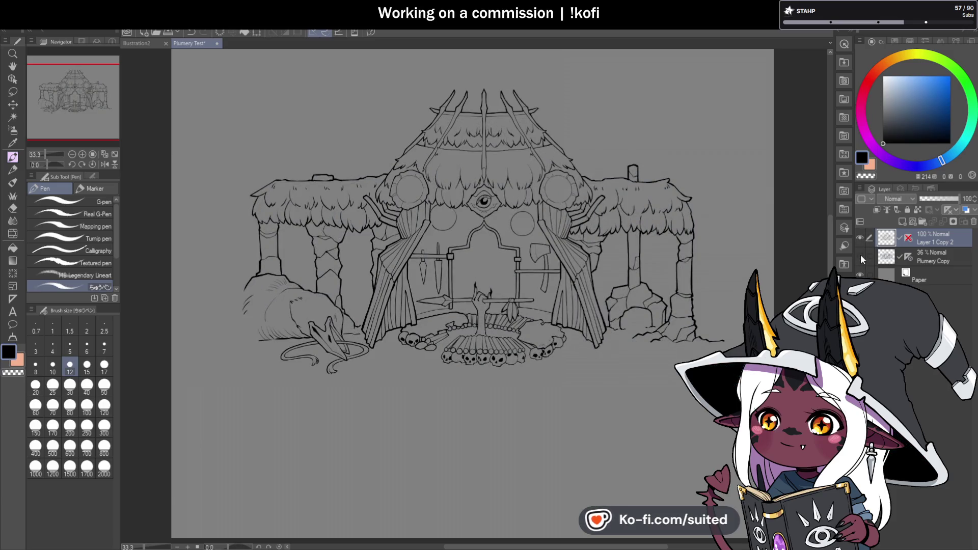
click(860, 256)
scroll(545, 344, up, 1)
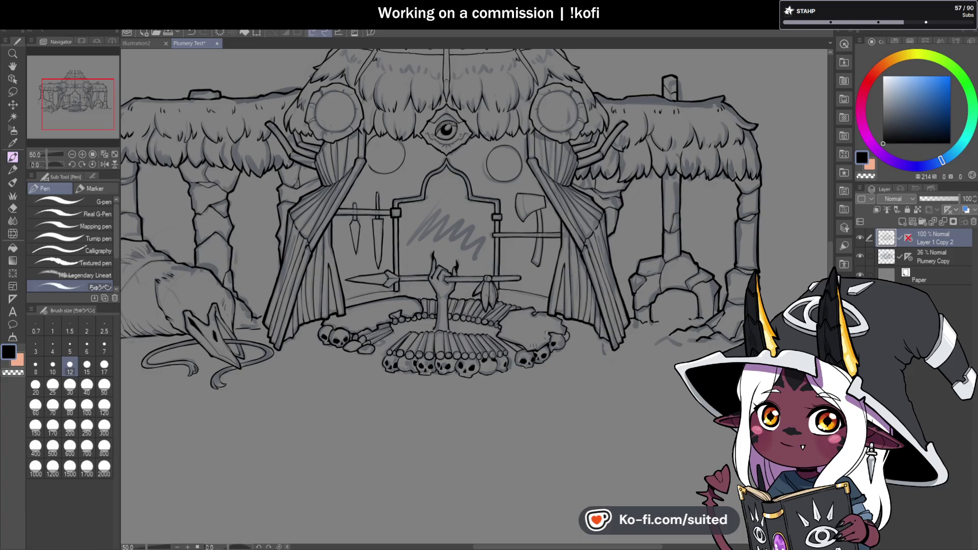
Save, draw a line down the axe head's blade, and save the drawing again.
key(ctrl+s)
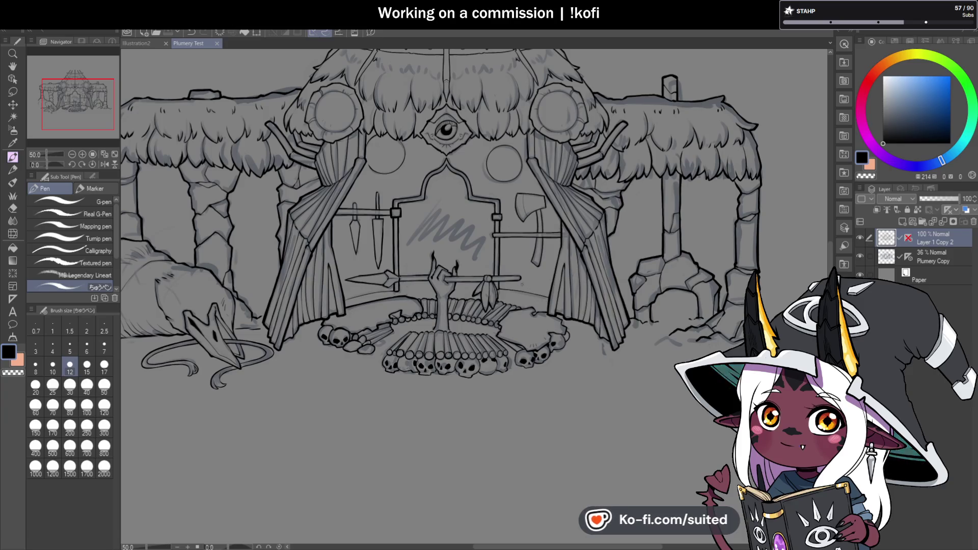
scroll(502, 240, down, 1)
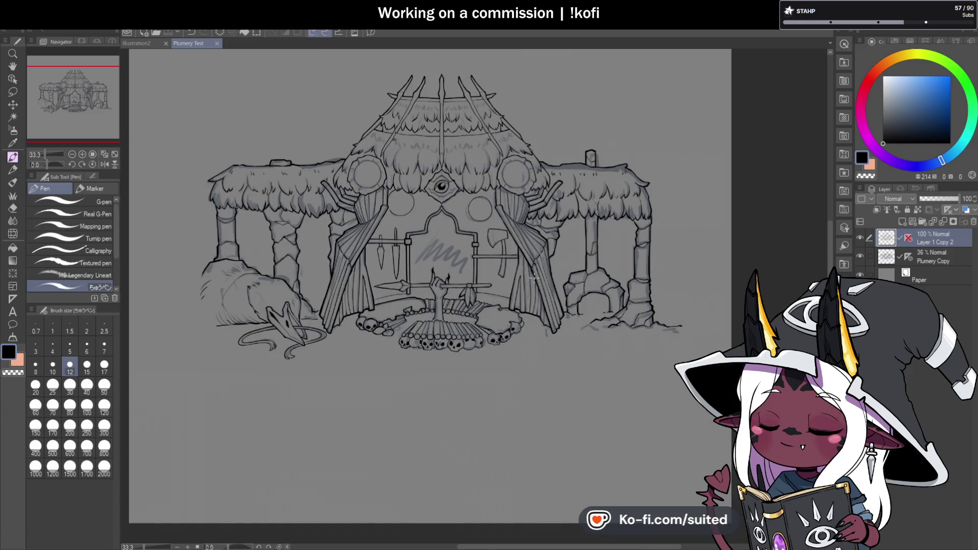
scroll(502, 240, up, 2)
scroll(502, 239, up, 3)
mouse_move(452, 204)
mouse_down()
mouse_move(466, 290)
mouse_move(543, 258)
mouse_move(539, 221)
mouse_move(424, 210)
mouse_up()
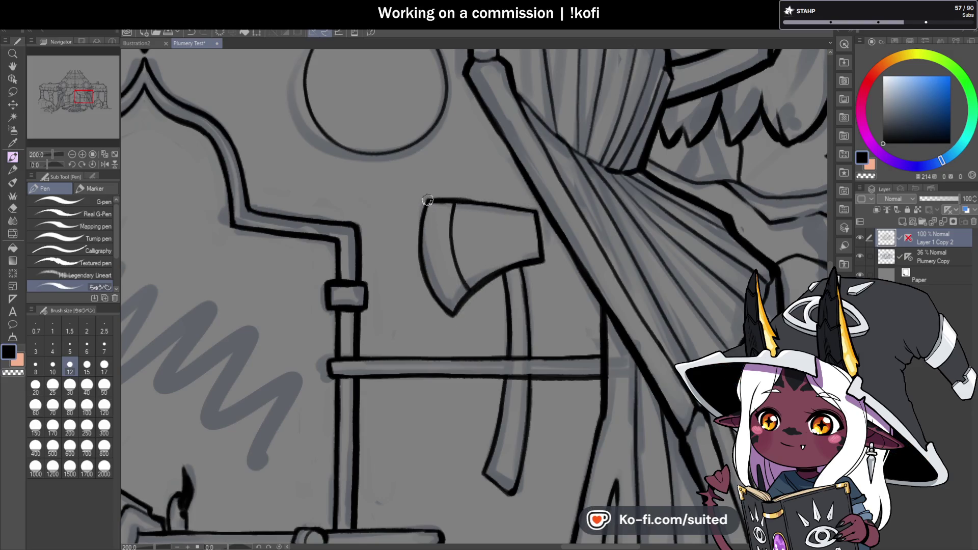
scroll(458, 229, down, 2)
scroll(509, 265, down, 2)
scroll(553, 289, down, 1)
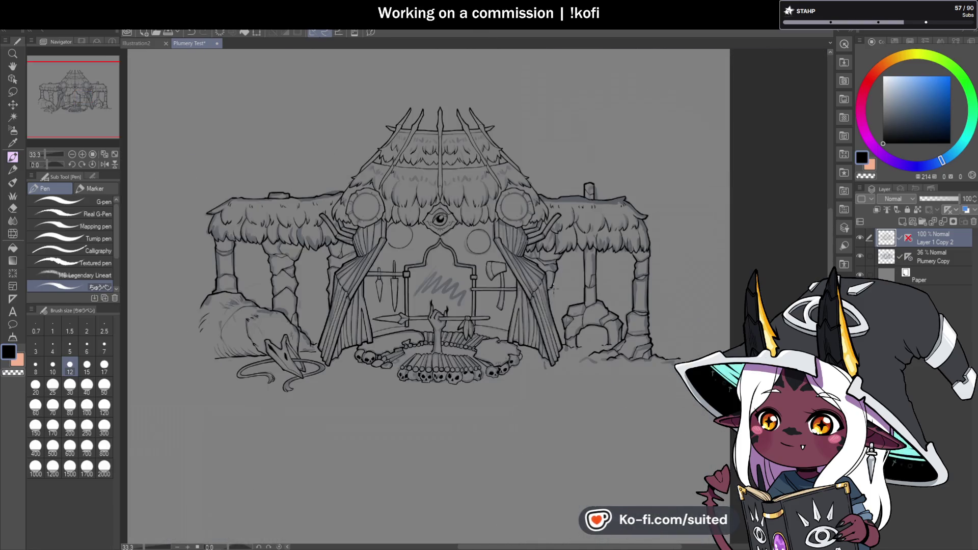
key(ctrl+s)
scroll(479, 278, up, 1)
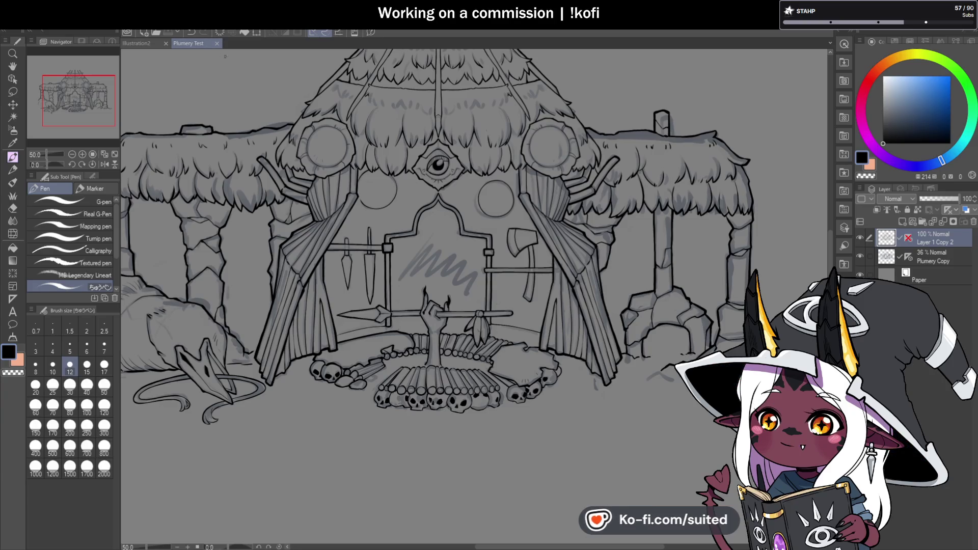
Review the whole line art zoomed out, zoom toward the fire pit, and add a new layer.
key(ctrl+minus)
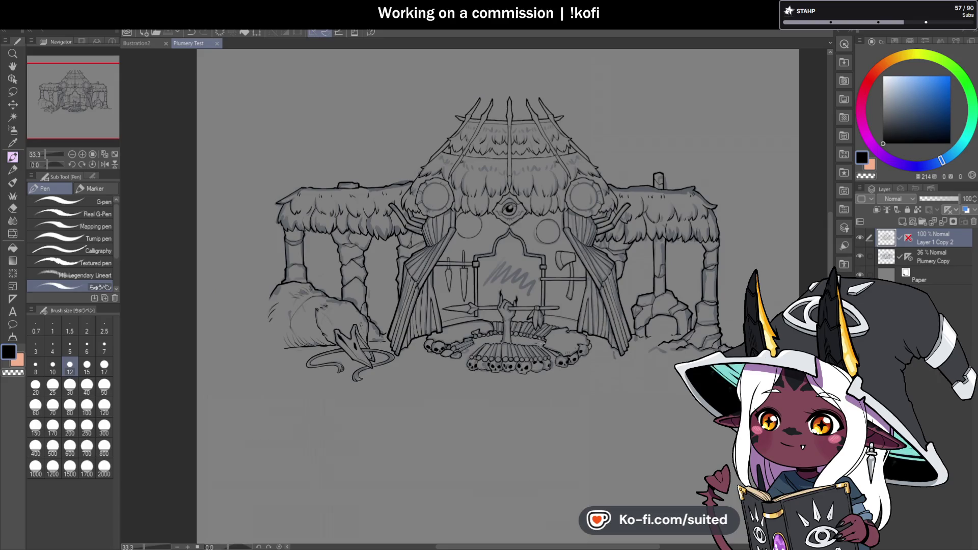
scroll(549, 342, up, 1)
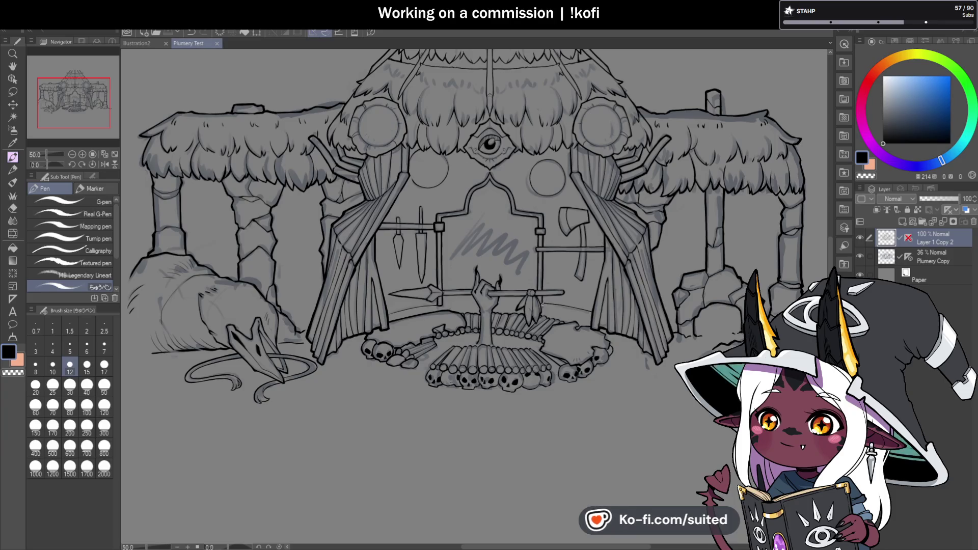
scroll(541, 304, down, 1)
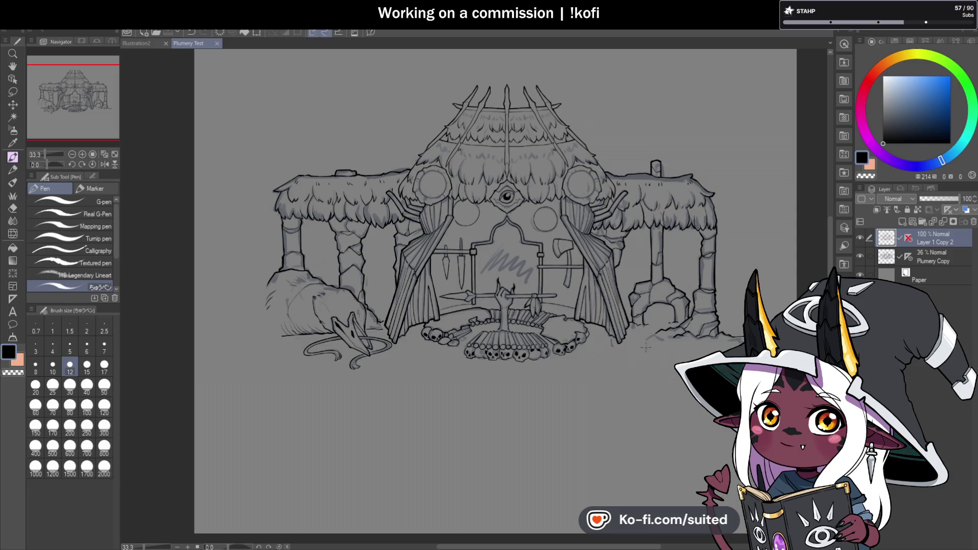
scroll(527, 341, up, 1)
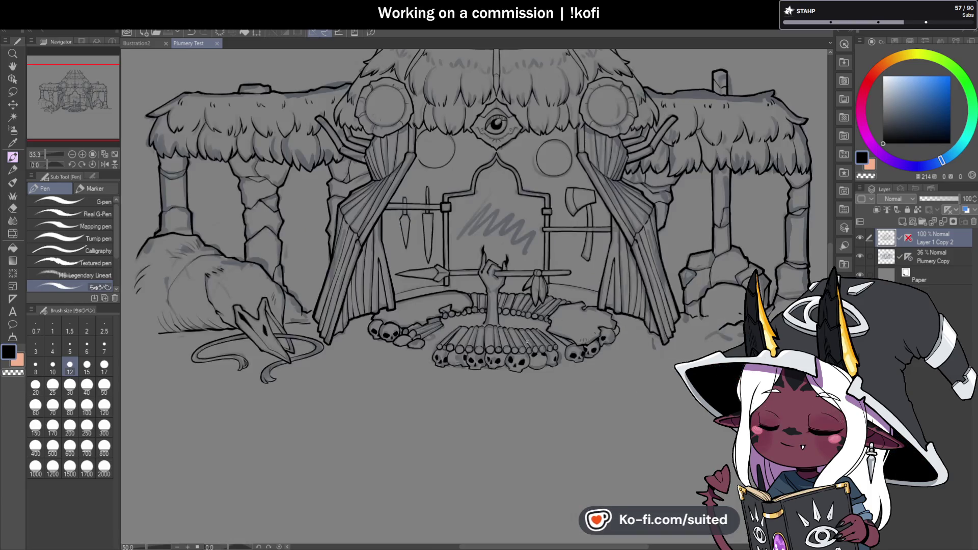
scroll(446, 301, up, 1)
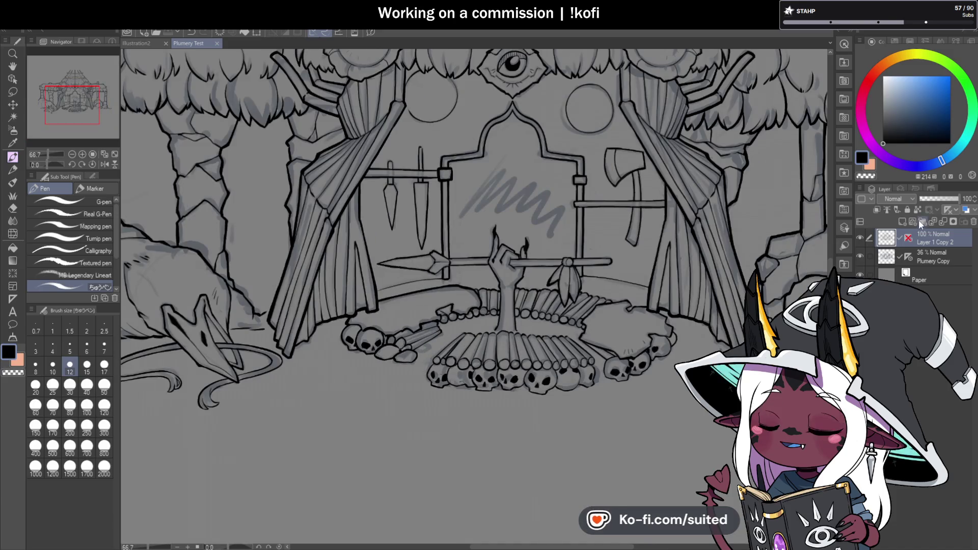
click(902, 218)
Ink heavier black lines along the altar railing and the raised hand's outline.
scroll(474, 287, up, 1)
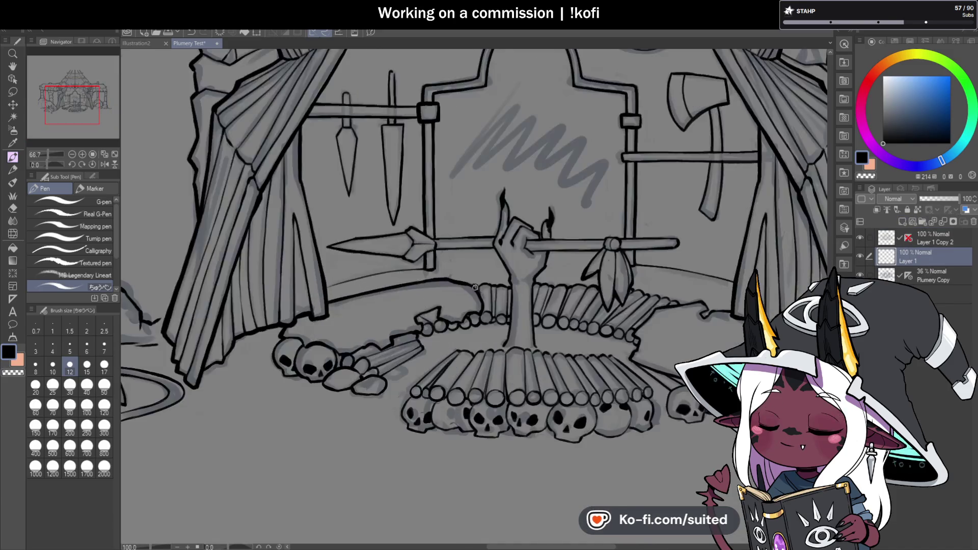
scroll(474, 288, up, 2)
drag(403, 267, 538, 265)
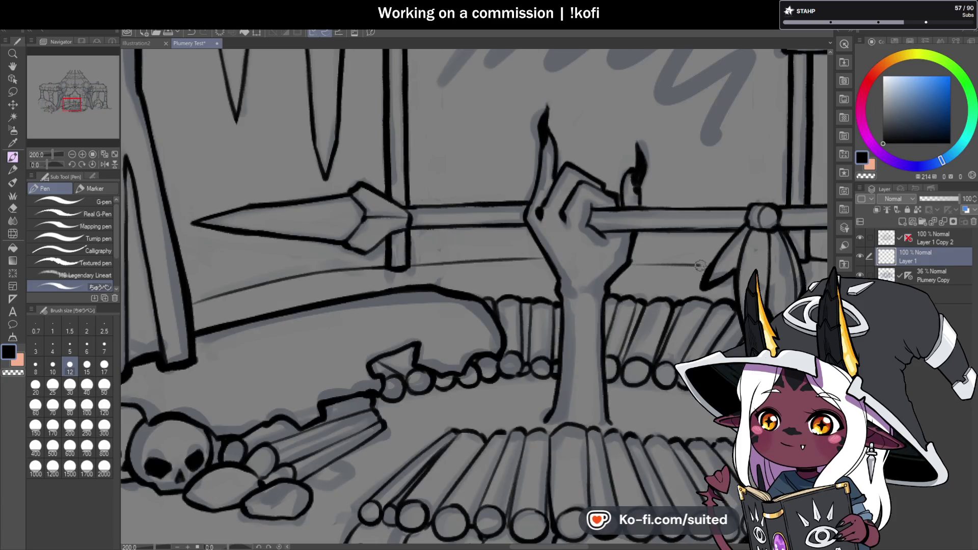
scroll(662, 266, down, 2)
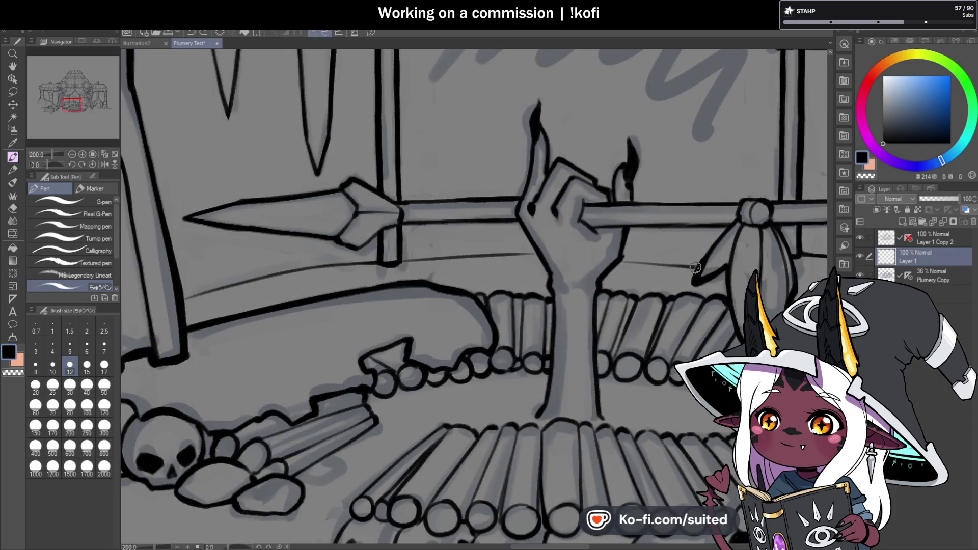
drag(624, 261, 707, 265)
scroll(495, 285, up, 2)
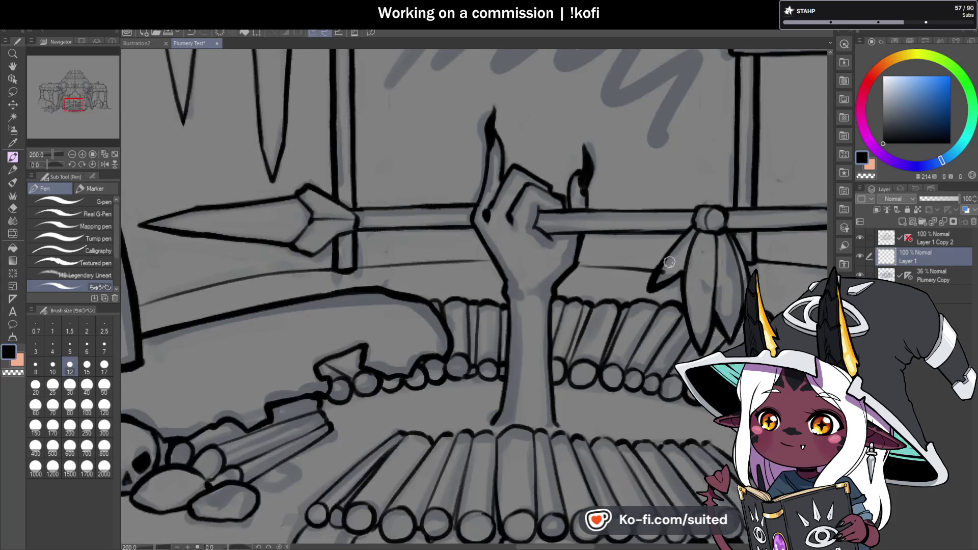
scroll(586, 241, up, 2)
mouse_move(585, 232)
mouse_down()
mouse_move(576, 265)
mouse_move(614, 288)
mouse_move(591, 238)
mouse_move(604, 270)
mouse_move(648, 265)
mouse_move(672, 282)
mouse_move(721, 275)
mouse_move(690, 246)
mouse_up()
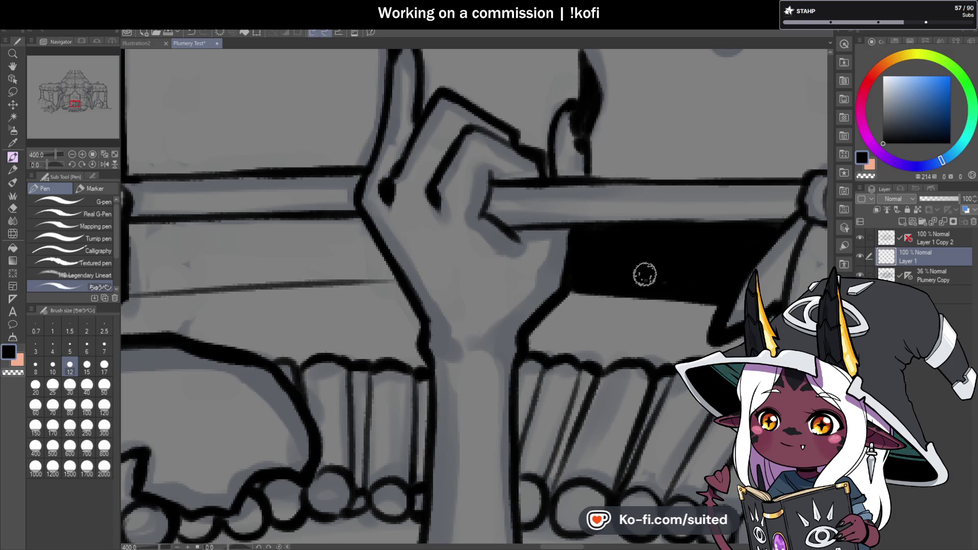
Rotate the canvas a quarter turn and thicken the arm's outline from the elbow down.
scroll(645, 275, down, 2)
scroll(631, 269, down, 2)
scroll(615, 262, up, 2)
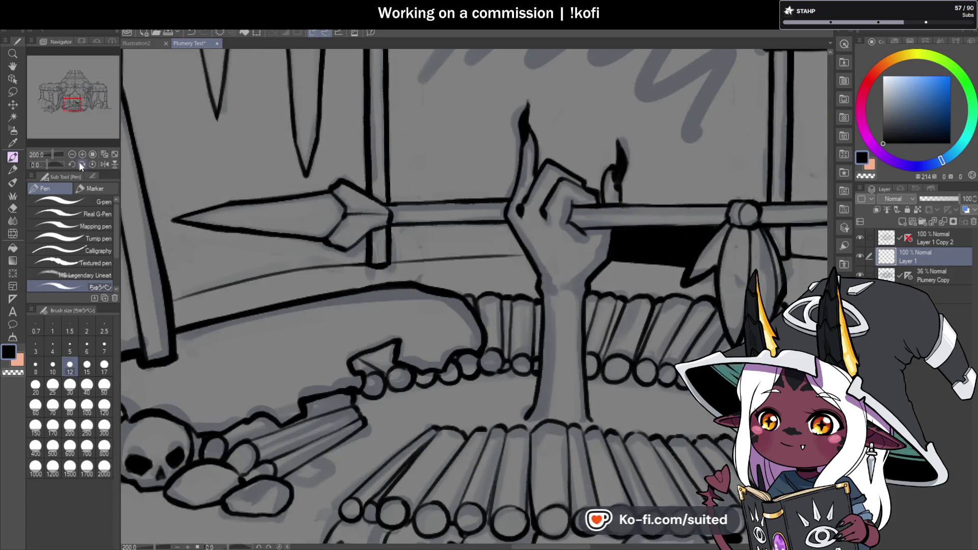
drag(55, 165, 38, 169)
scroll(389, 200, up, 1)
scroll(388, 201, up, 2)
mouse_move(389, 201)
mouse_down()
mouse_move(349, 234)
mouse_move(344, 266)
mouse_move(358, 255)
mouse_move(399, 260)
mouse_move(384, 388)
mouse_move(360, 366)
mouse_move(346, 312)
mouse_move(366, 279)
mouse_up()
scroll(367, 280, down, 3)
scroll(366, 280, up, 3)
mouse_move(371, 240)
mouse_down()
mouse_move(372, 334)
mouse_move(402, 323)
mouse_move(418, 257)
mouse_move(415, 165)
mouse_move(430, 327)
mouse_move(402, 331)
mouse_up()
Reset the canvas rotation to upright.
scroll(362, 258, down, 3)
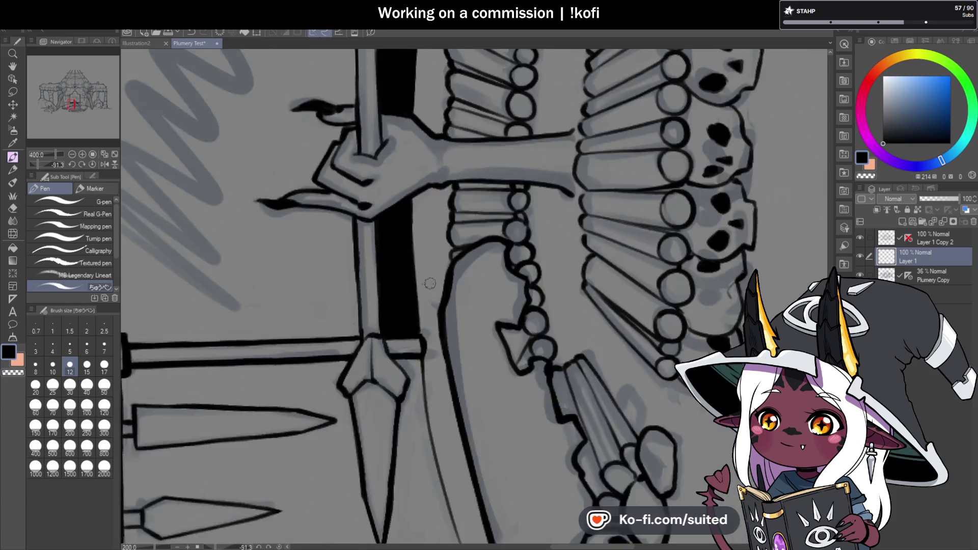
scroll(422, 240, up, 1)
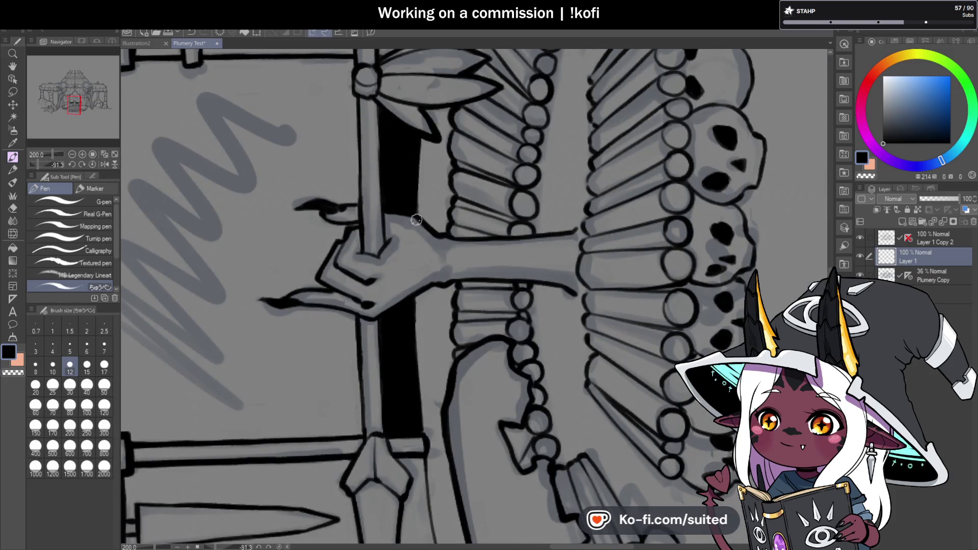
scroll(438, 316, down, 2)
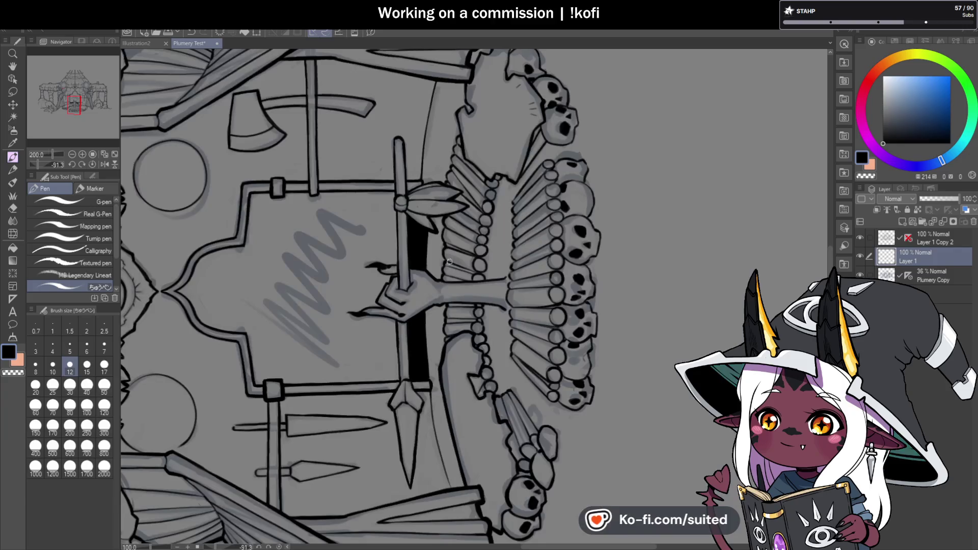
click(93, 164)
scroll(377, 91, down, 1)
scroll(378, 91, up, 1)
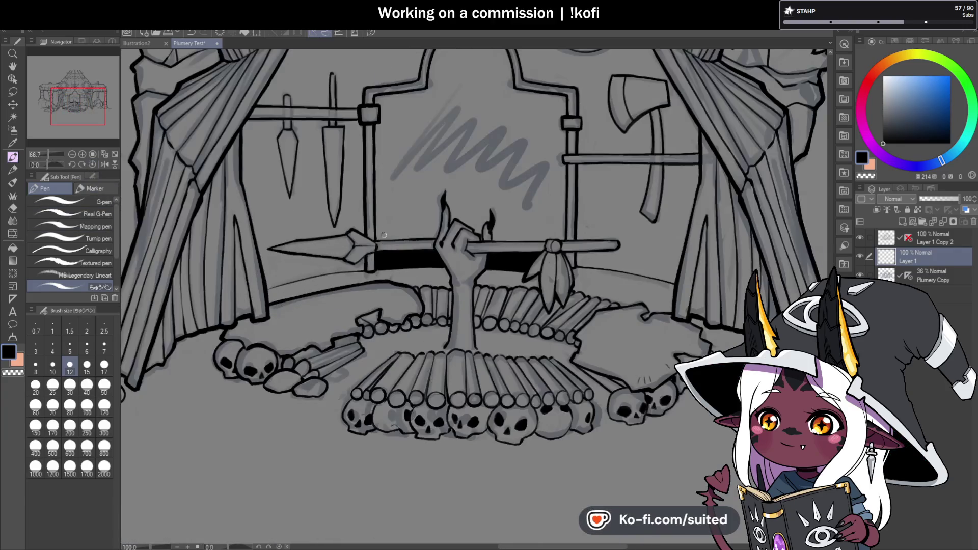
Ink the inner right side of the left window post solid black down its length.
scroll(378, 90, up, 2)
scroll(378, 90, up, 1)
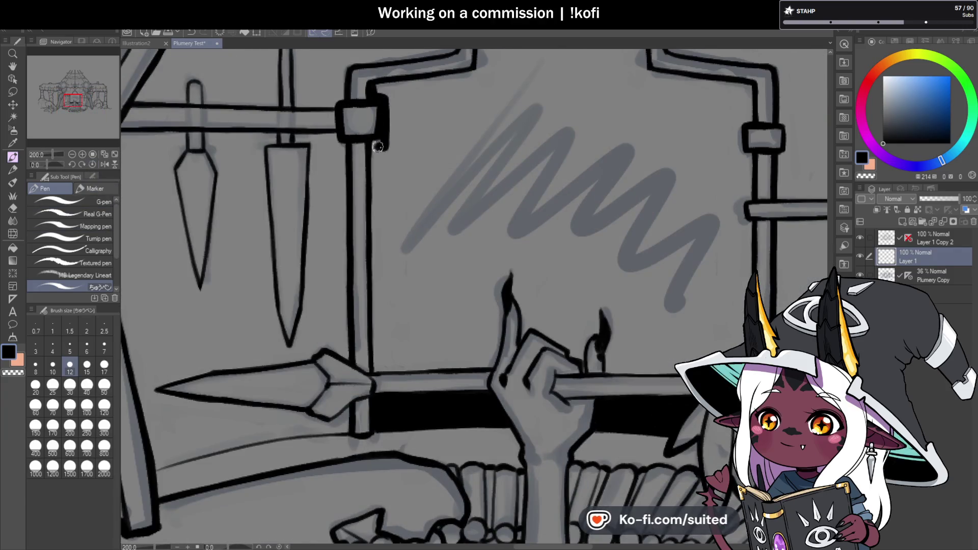
drag(382, 145, 390, 162)
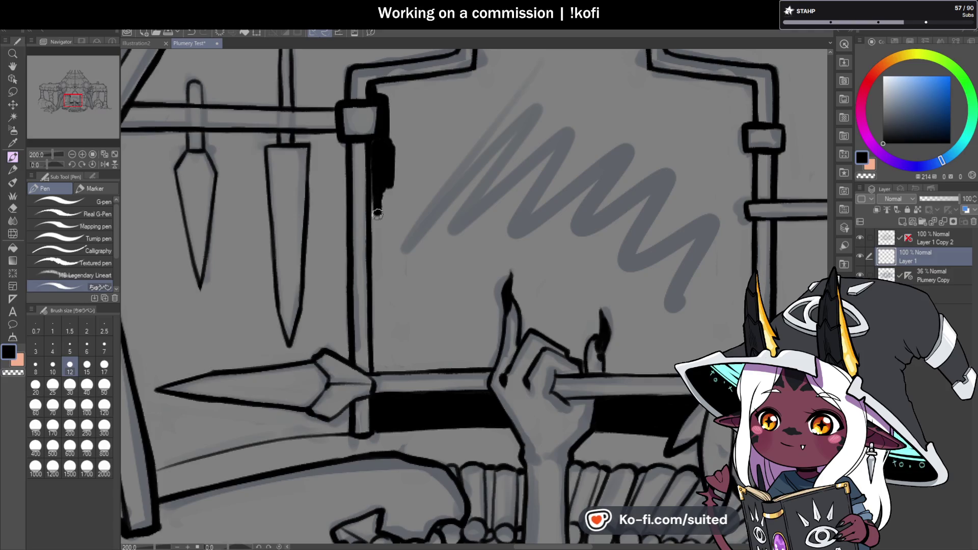
mouse_move(375, 194)
mouse_down()
mouse_move(391, 251)
mouse_move(395, 85)
mouse_move(432, 82)
mouse_up()
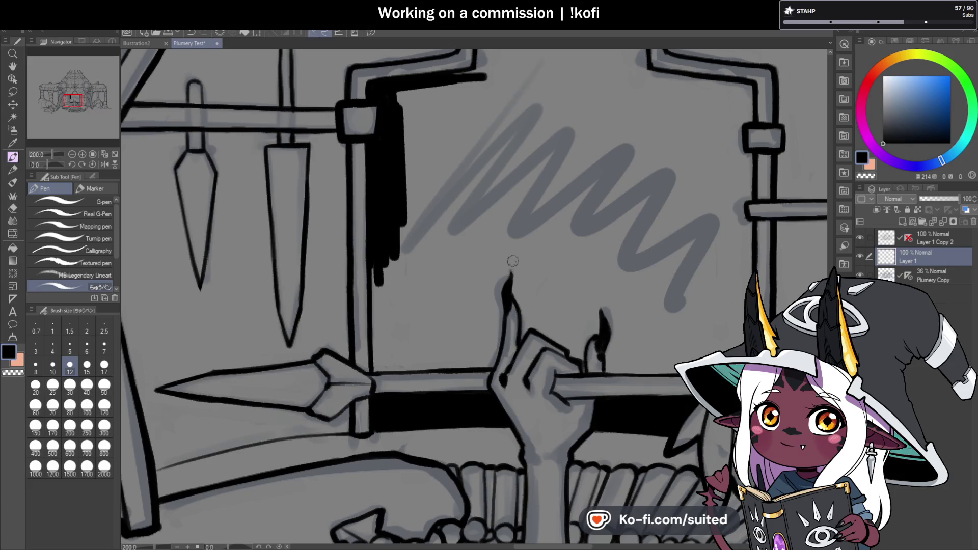
scroll(513, 261, down, 2)
scroll(420, 273, up, 1)
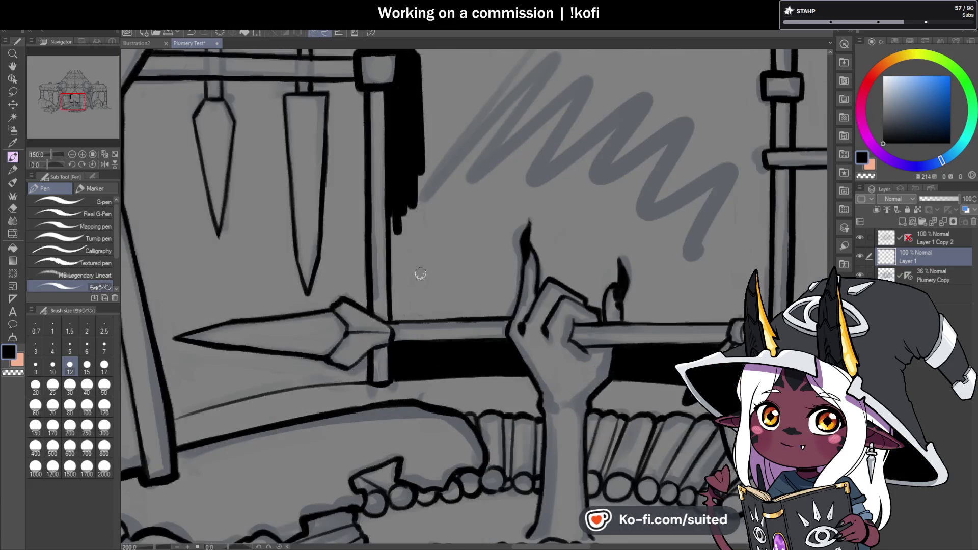
mouse_move(395, 234)
mouse_down()
mouse_move(395, 298)
mouse_move(421, 162)
mouse_up()
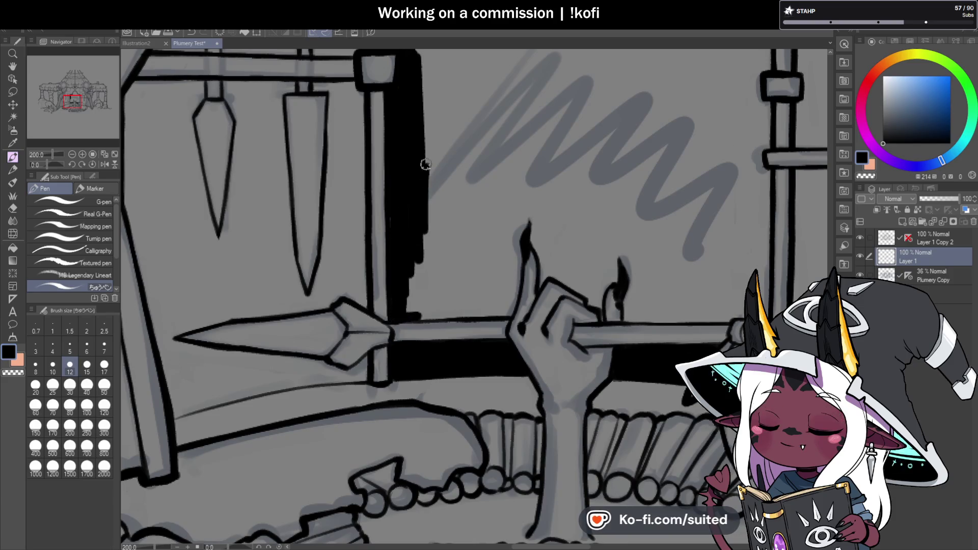
With the canvas rotated, fill black beneath the spear shaft from the tip to the dark band.
scroll(473, 134, down, 1)
drag(64, 161, 42, 164)
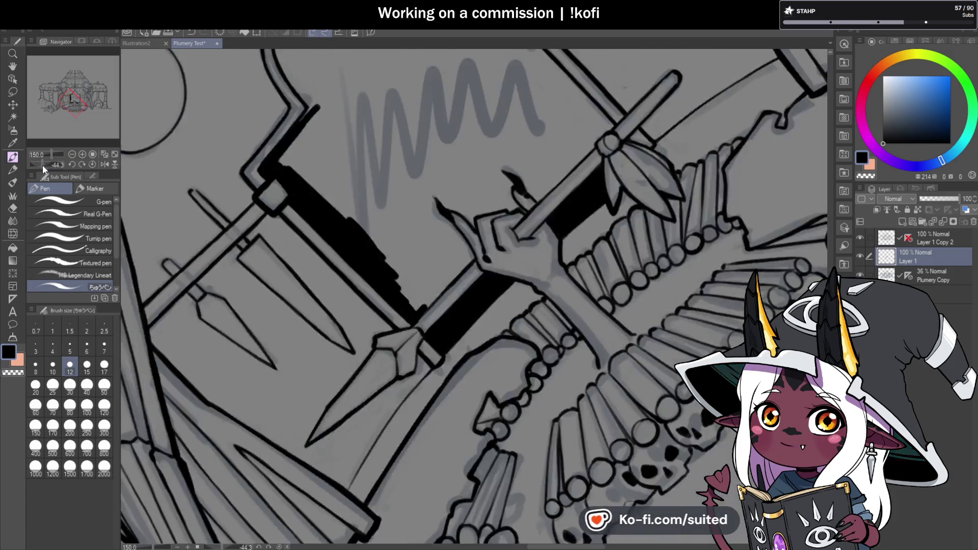
scroll(428, 292, up, 1)
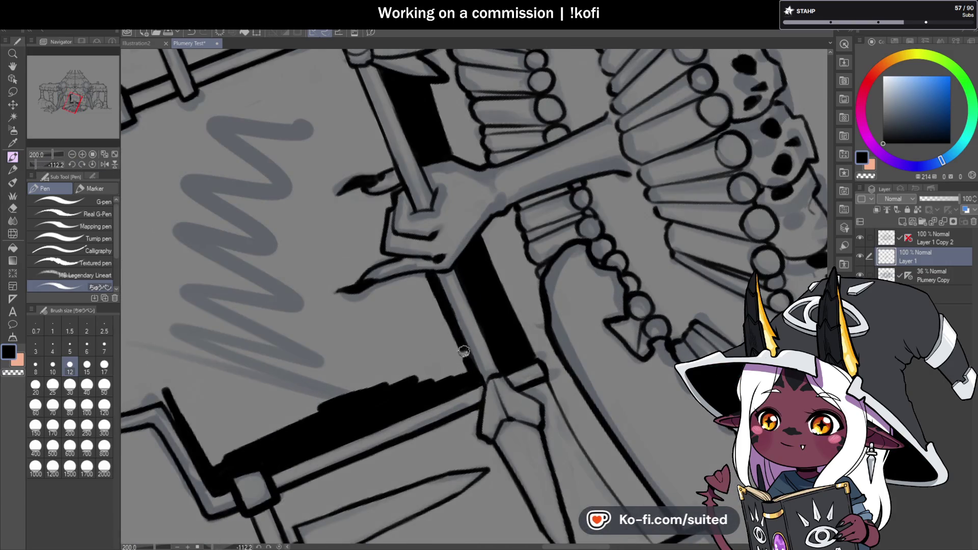
scroll(416, 283, up, 2)
mouse_move(443, 276)
mouse_down()
mouse_move(374, 284)
mouse_move(259, 319)
mouse_move(247, 302)
mouse_move(377, 226)
mouse_up()
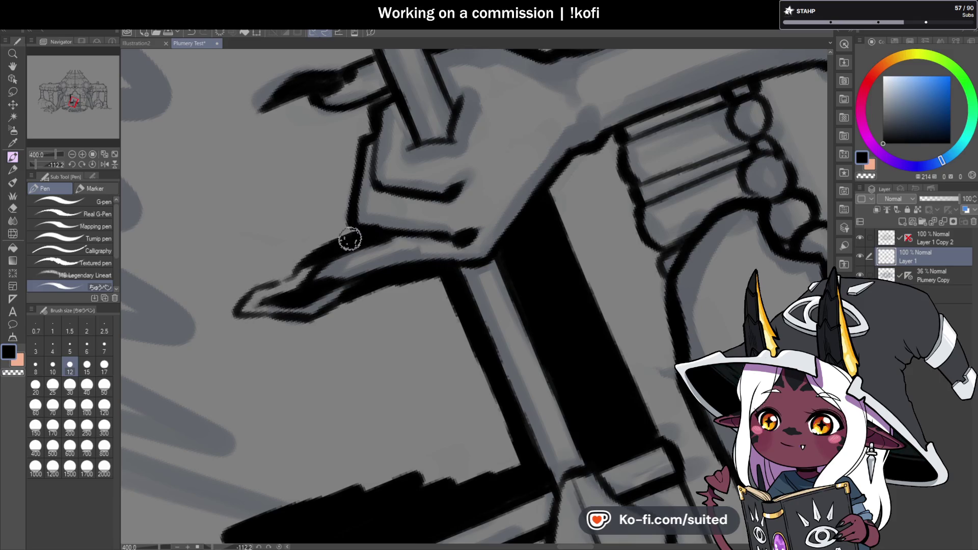
scroll(451, 178, down, 2)
scroll(445, 245, up, 2)
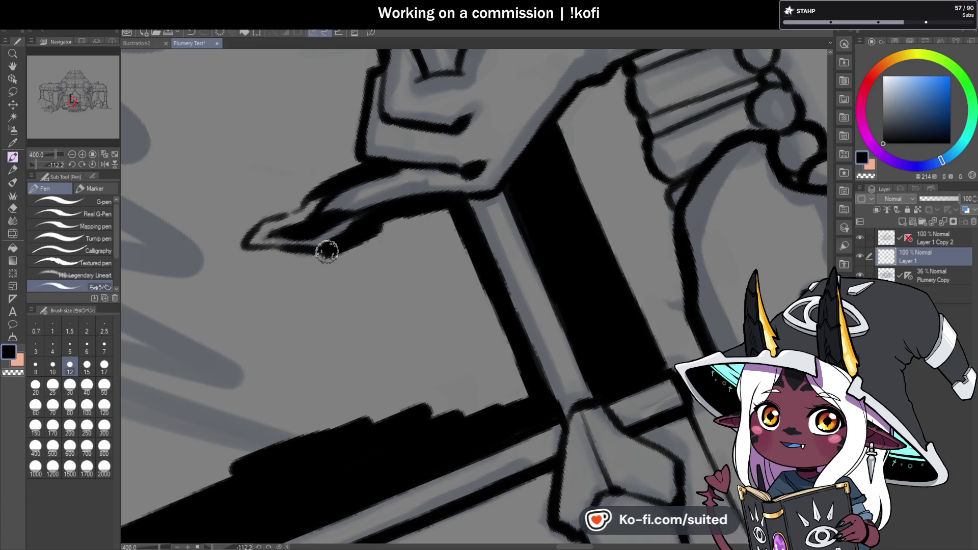
key(ctrl+z)
mouse_move(329, 255)
mouse_down()
mouse_move(345, 400)
mouse_move(341, 256)
mouse_move(372, 235)
mouse_move(362, 322)
mouse_move(400, 406)
mouse_move(404, 221)
mouse_move(436, 266)
mouse_move(486, 306)
mouse_move(502, 393)
mouse_move(484, 419)
mouse_move(453, 410)
mouse_move(466, 426)
mouse_up()
Add a black stroke along the hand's left edge and return the view upright.
scroll(467, 427, down, 3)
scroll(398, 233, up, 3)
mouse_move(366, 298)
mouse_down()
mouse_move(408, 264)
mouse_move(409, 188)
mouse_move(426, 157)
mouse_move(419, 146)
mouse_move(375, 146)
mouse_move(306, 164)
mouse_move(338, 102)
mouse_move(439, 79)
mouse_up()
scroll(413, 286, down, 3)
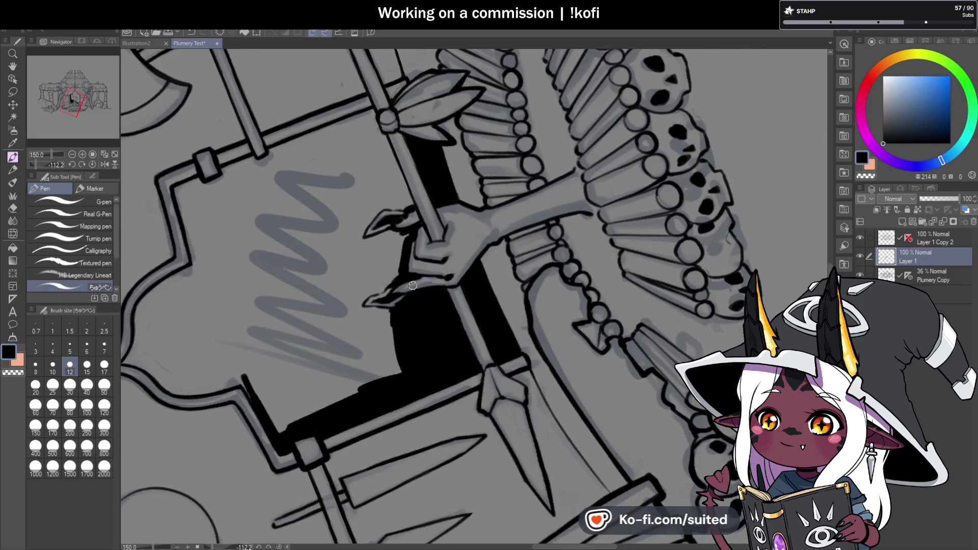
click(93, 163)
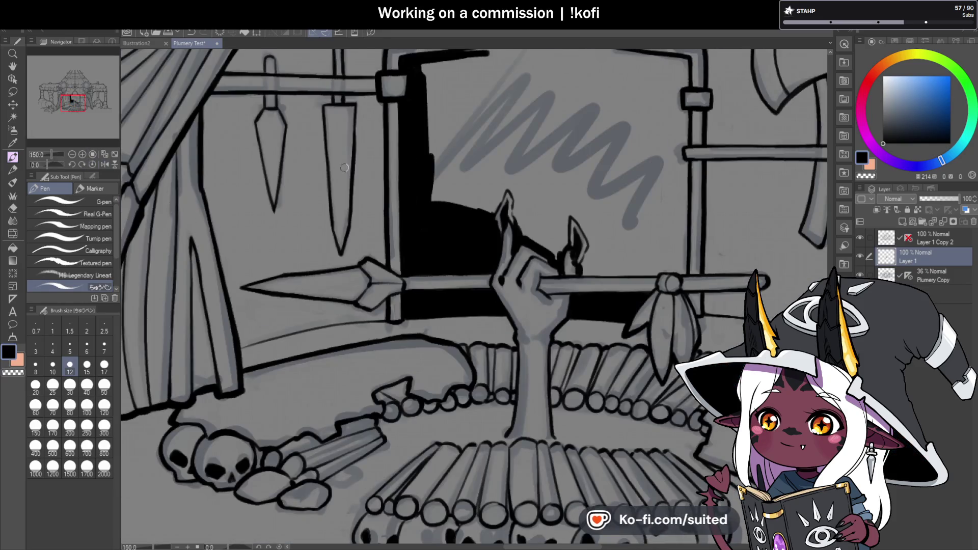
Scribble black above the hand and ink a tapered stroke along the stick's top.
scroll(344, 167, down, 2)
scroll(451, 185, up, 3)
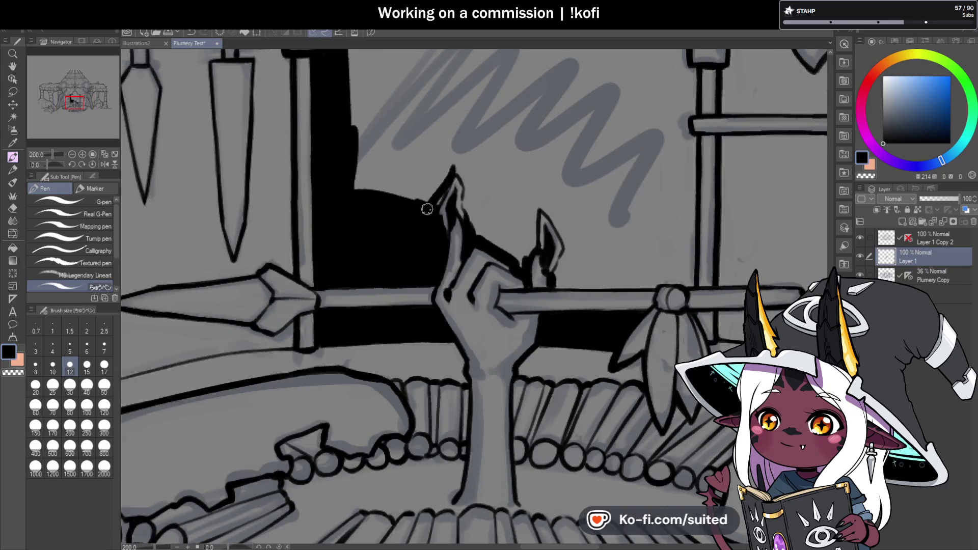
mouse_move(450, 173)
mouse_down()
mouse_move(394, 224)
mouse_move(364, 123)
mouse_up()
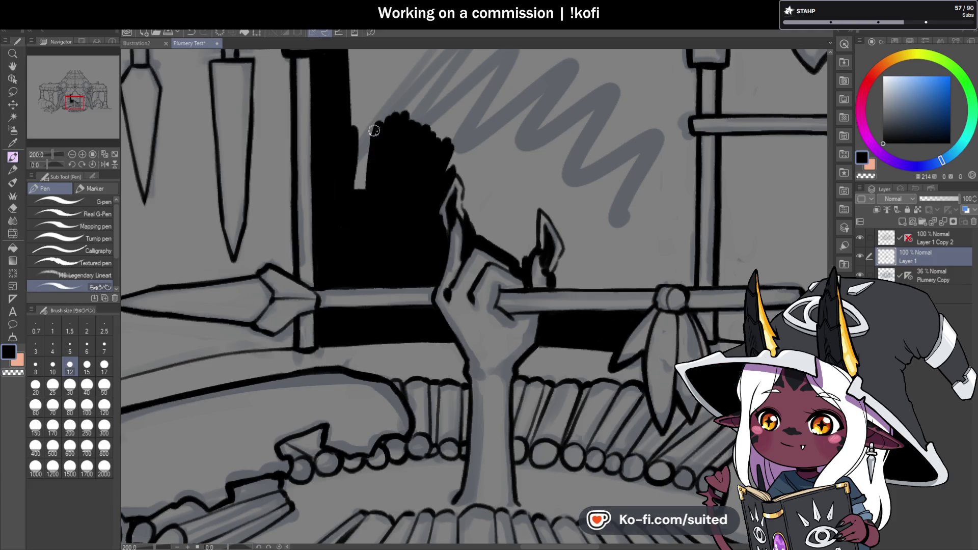
scroll(475, 203, down, 1)
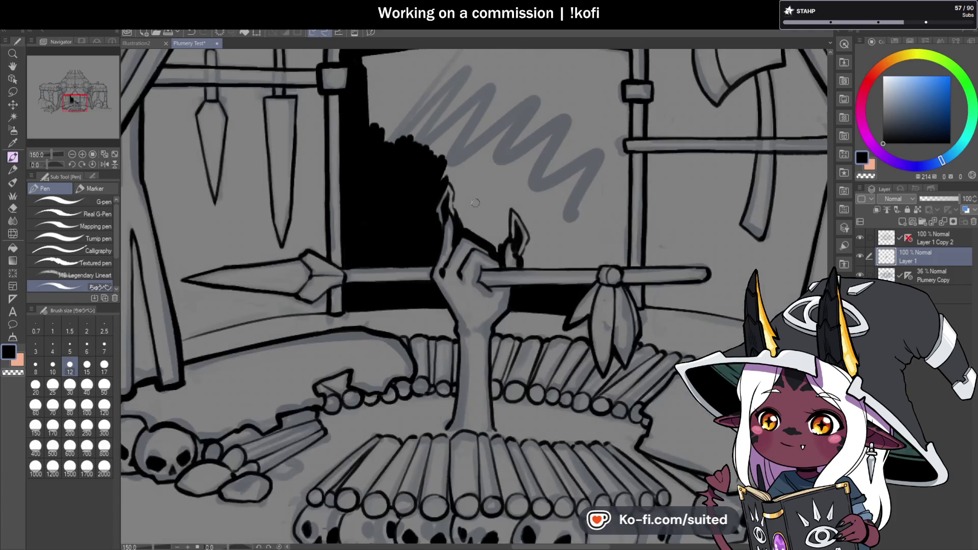
scroll(594, 262, up, 3)
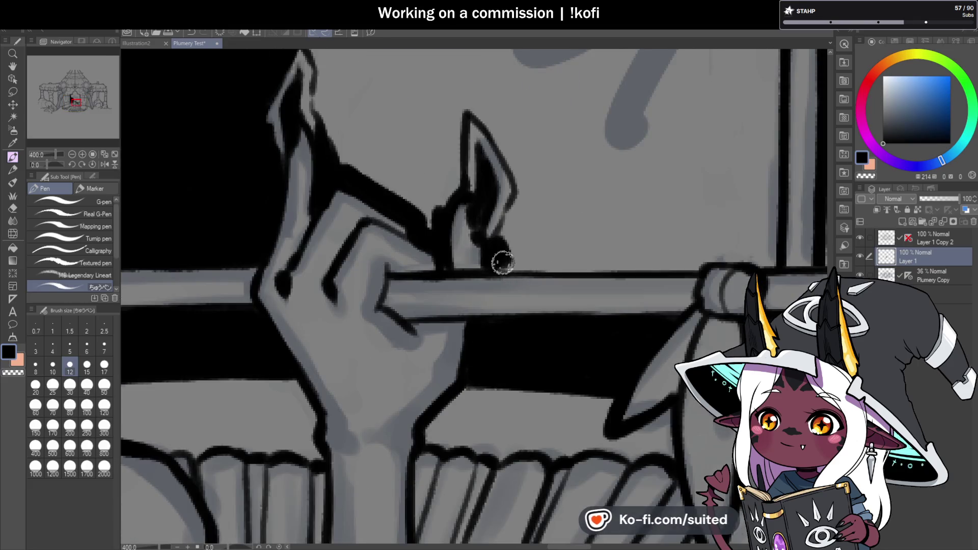
drag(507, 260, 692, 250)
drag(541, 263, 766, 248)
Outline the pointed finger and add black strands beside the hand.
scroll(767, 248, down, 4)
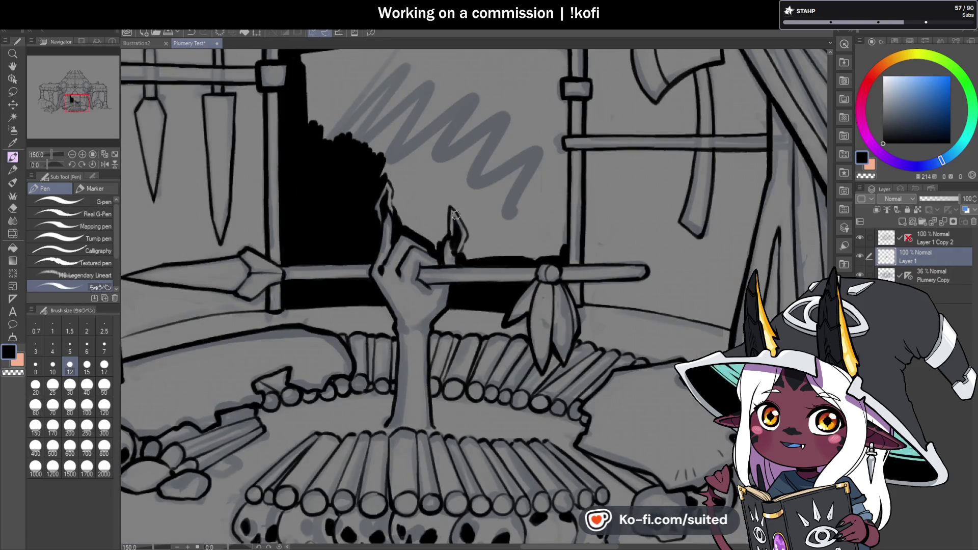
scroll(444, 223, up, 2)
mouse_move(442, 192)
mouse_down()
mouse_move(443, 222)
mouse_move(416, 210)
mouse_up()
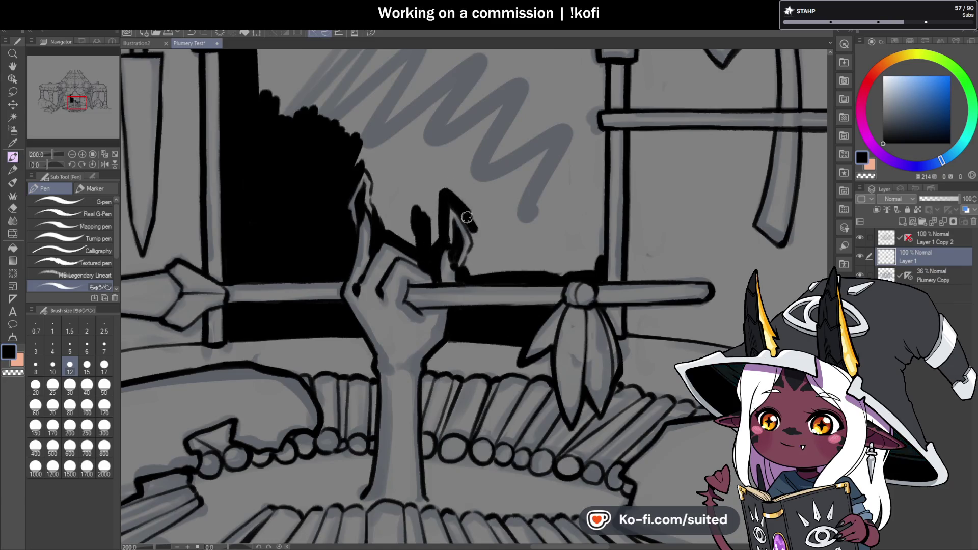
drag(478, 246, 472, 258)
scroll(477, 207, down, 4)
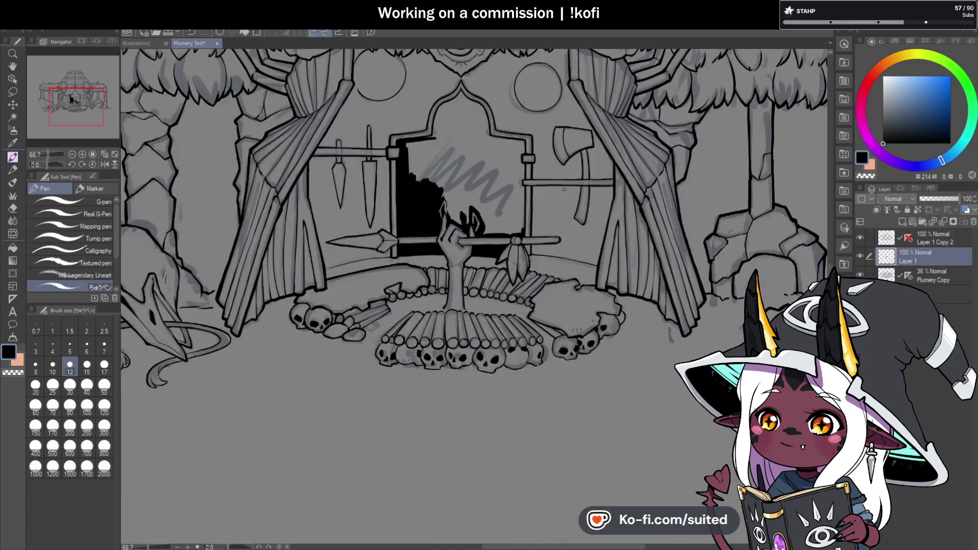
scroll(530, 173, up, 2)
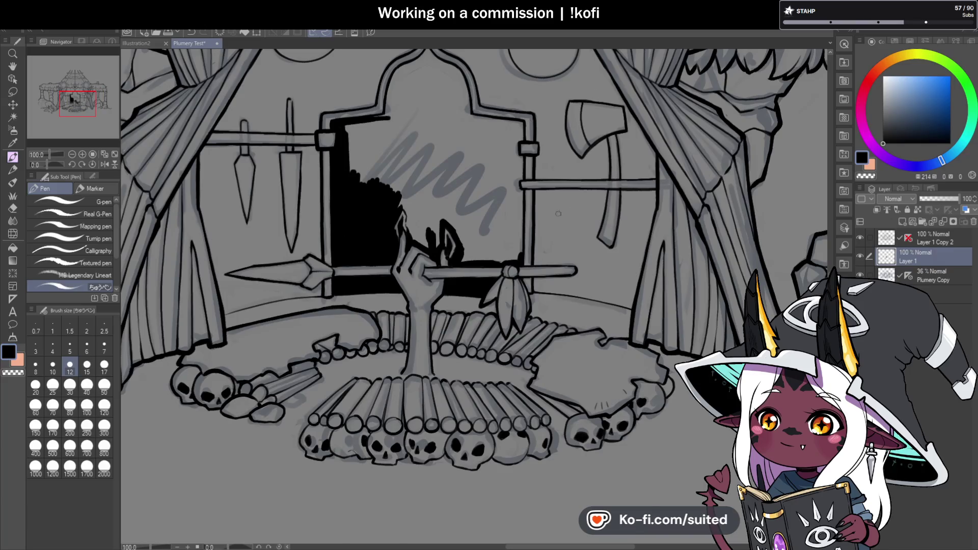
scroll(425, 222, up, 2)
drag(404, 256, 427, 221)
drag(433, 270, 458, 183)
scroll(475, 291, down, 1)
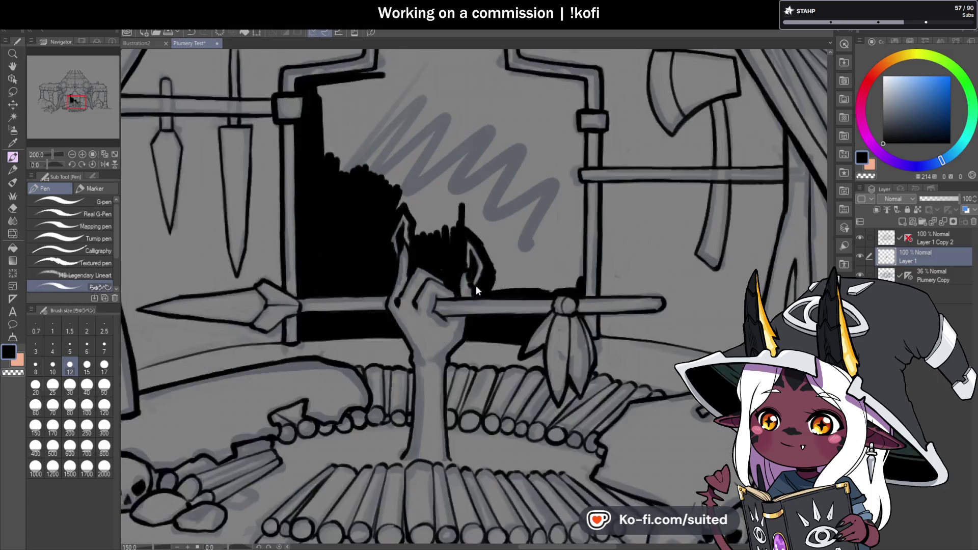
scroll(476, 291, down, 2)
scroll(475, 290, up, 1)
click(931, 238)
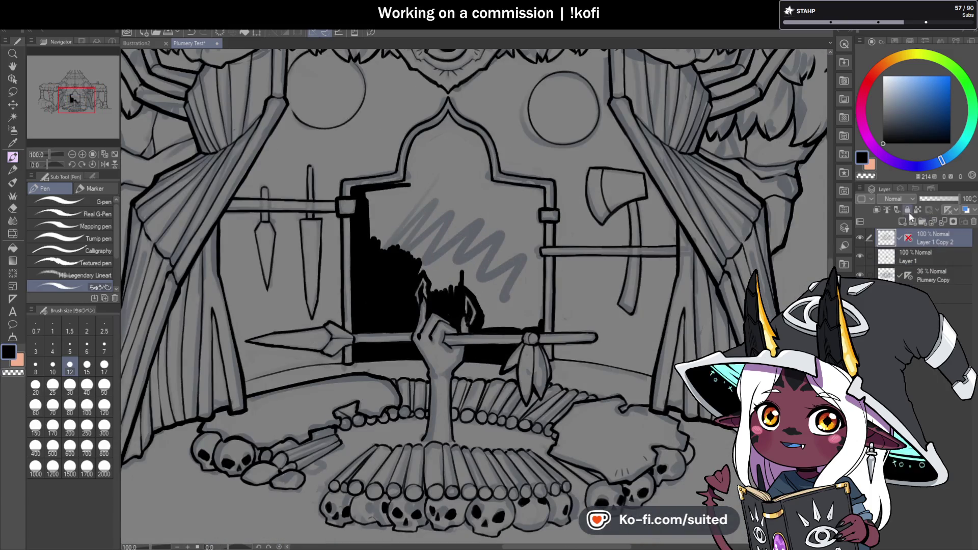
On Layer 1, lasso-fill the arched window opening and set the layer opacity to 55%.
click(926, 255)
key(m)
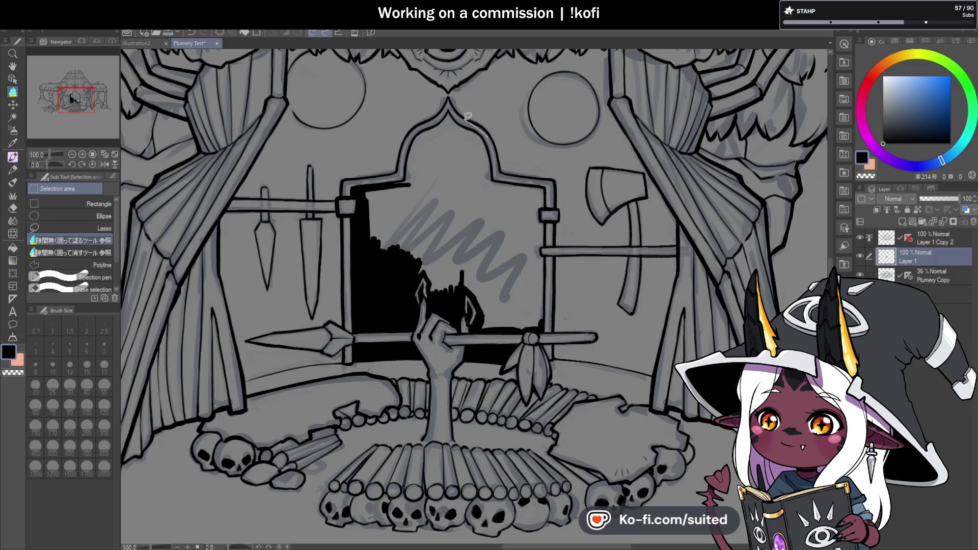
mouse_move(378, 179)
mouse_down()
mouse_move(360, 332)
mouse_move(444, 328)
mouse_up()
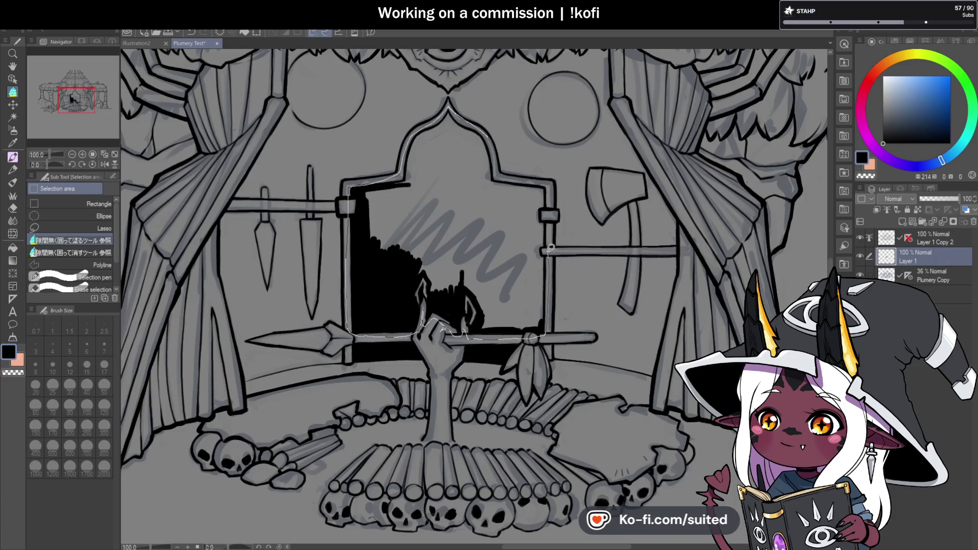
drag(497, 159, 484, 131)
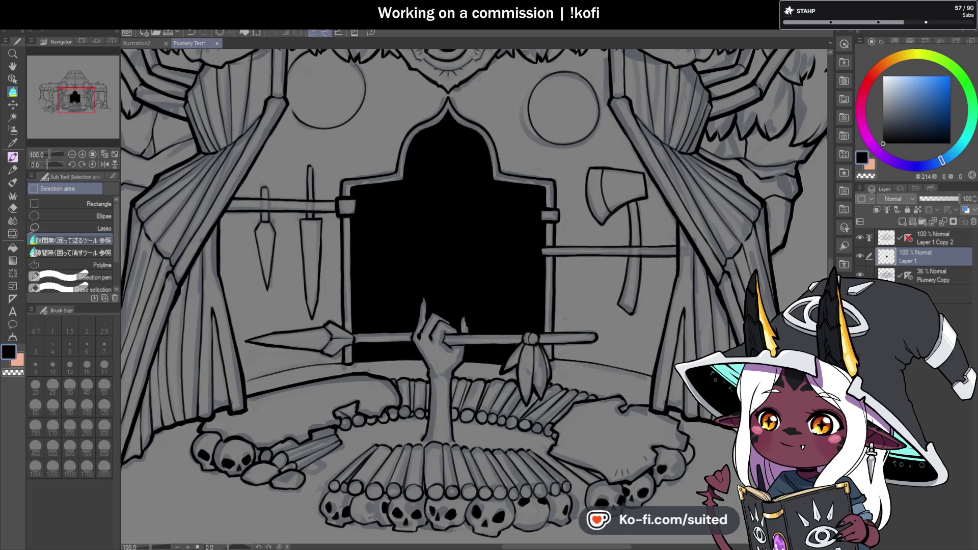
key(p)
click(942, 198)
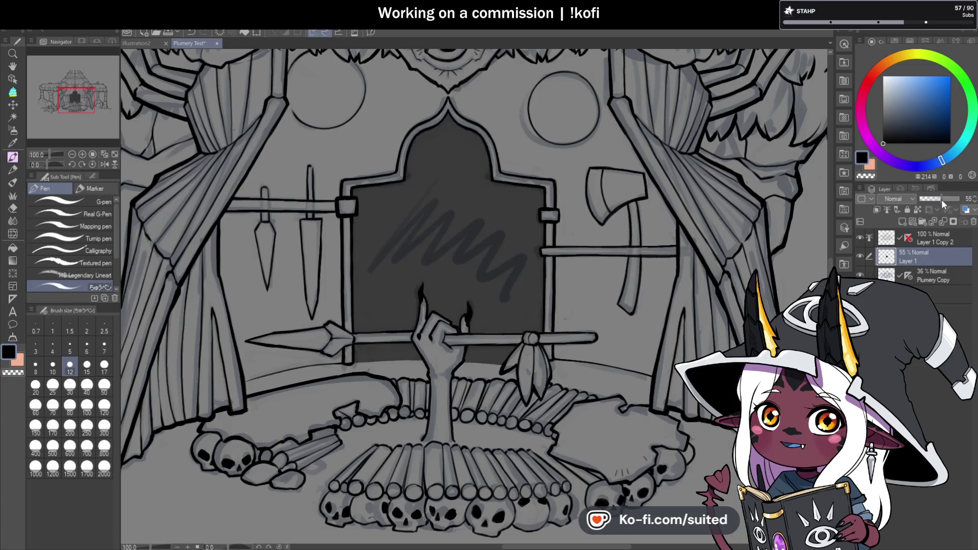
Paint pale grey edges along the left and right fingertips.
scroll(422, 285, up, 3)
scroll(393, 246, up, 3)
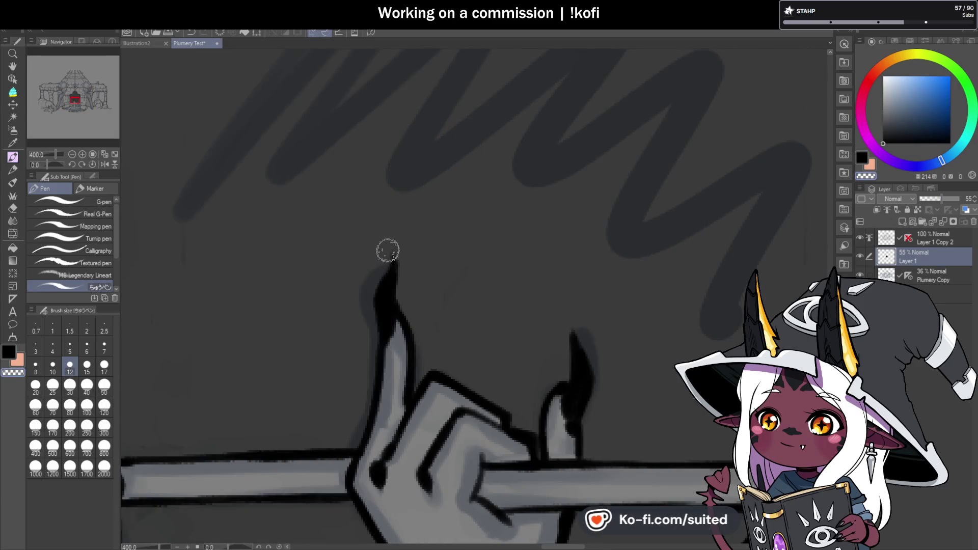
drag(388, 249, 380, 341)
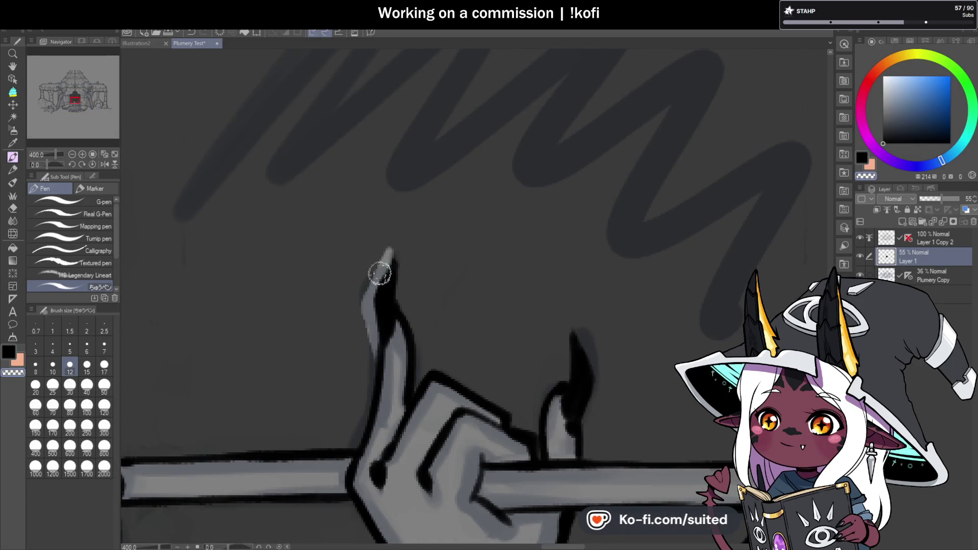
drag(397, 242, 399, 371)
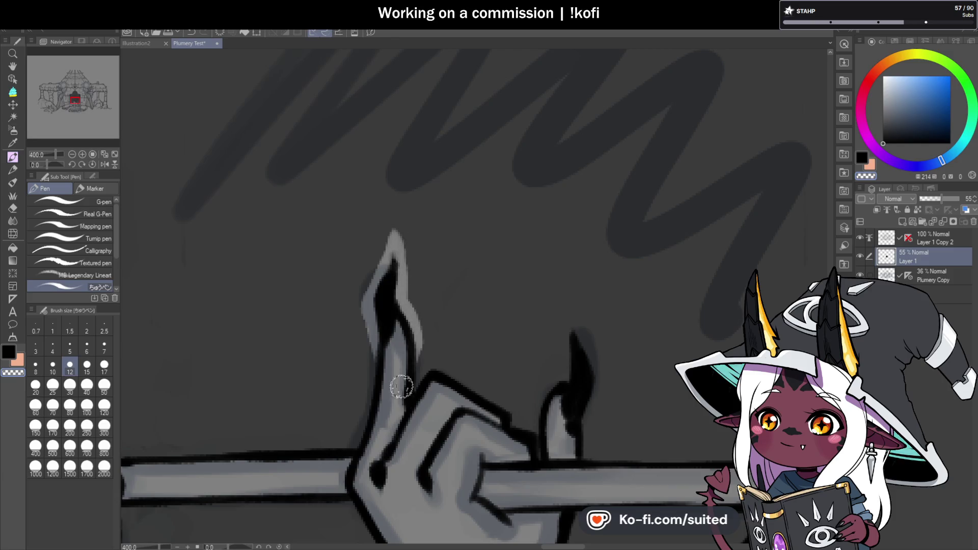
scroll(489, 247, down, 5)
scroll(489, 247, up, 2)
drag(478, 216, 451, 315)
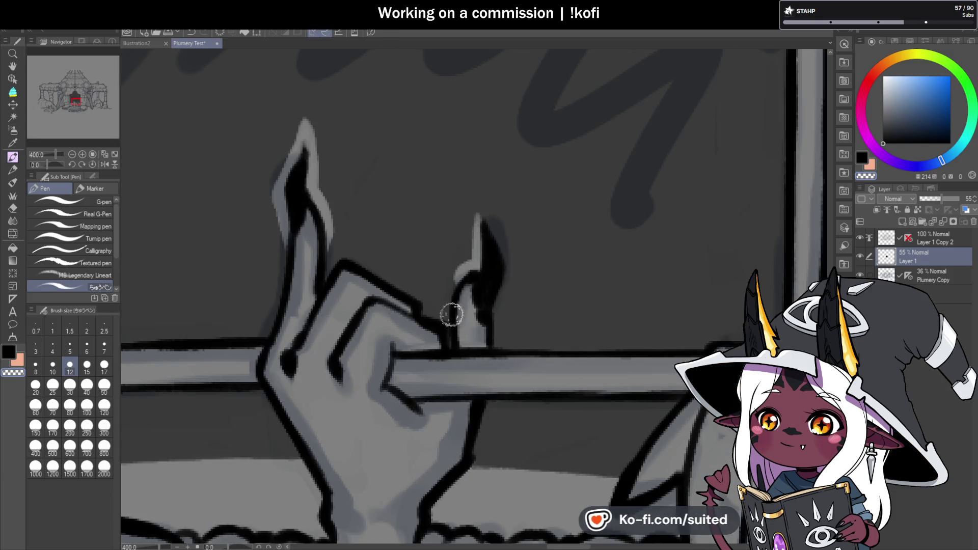
mouse_move(483, 222)
mouse_down()
mouse_move(481, 204)
mouse_move(496, 227)
mouse_move(494, 353)
mouse_up()
Raise Layer 1's opacity back to 100%.
scroll(457, 272, down, 3)
scroll(457, 272, down, 3)
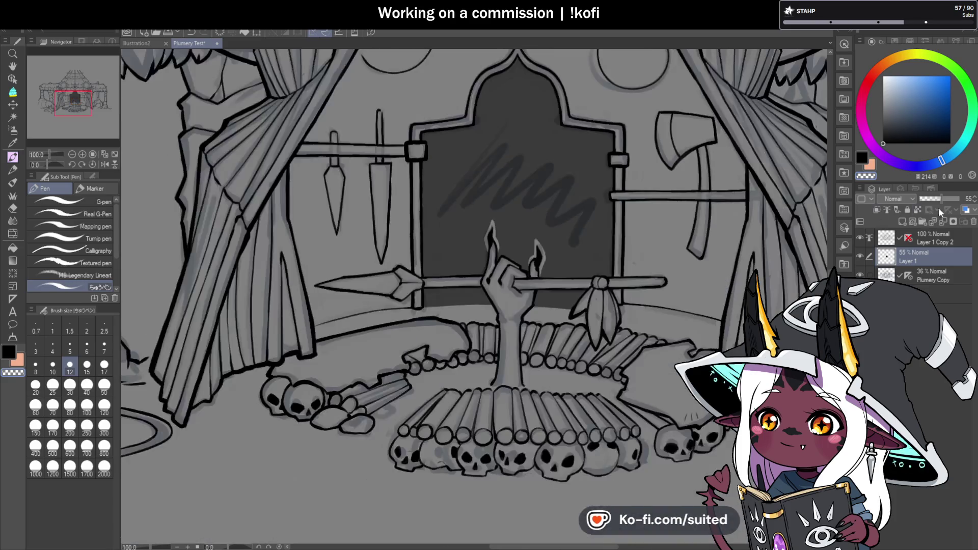
drag(938, 198, 958, 199)
scroll(429, 274, down, 2)
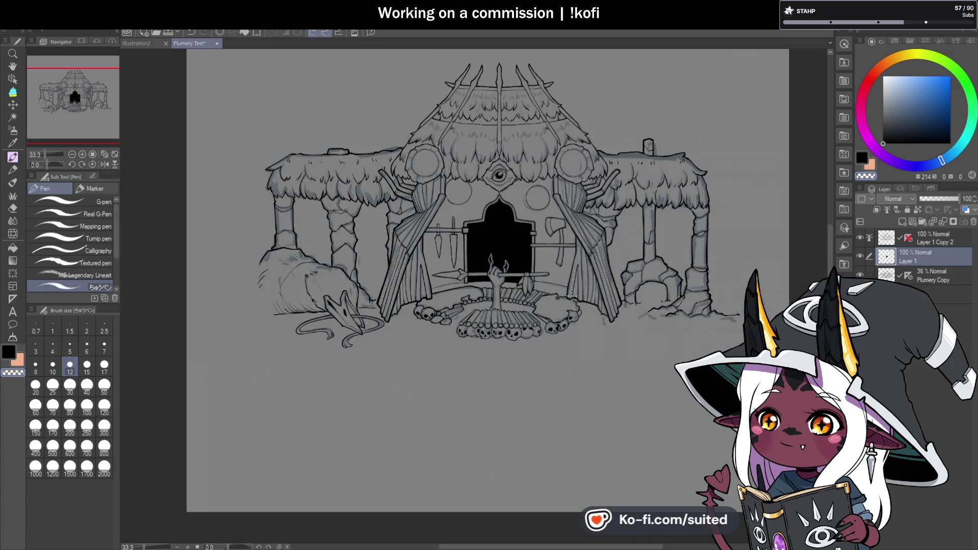
Extend the hand's knuckle outline upward and reshape the fingertip's left side.
scroll(492, 267, up, 7)
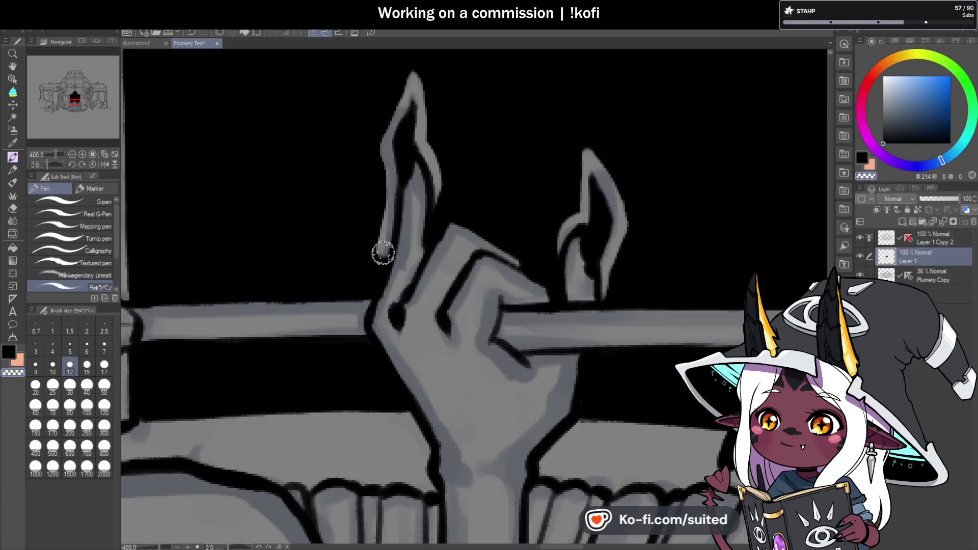
scroll(375, 257, down, 3)
scroll(528, 218, up, 1)
scroll(475, 244, up, 1)
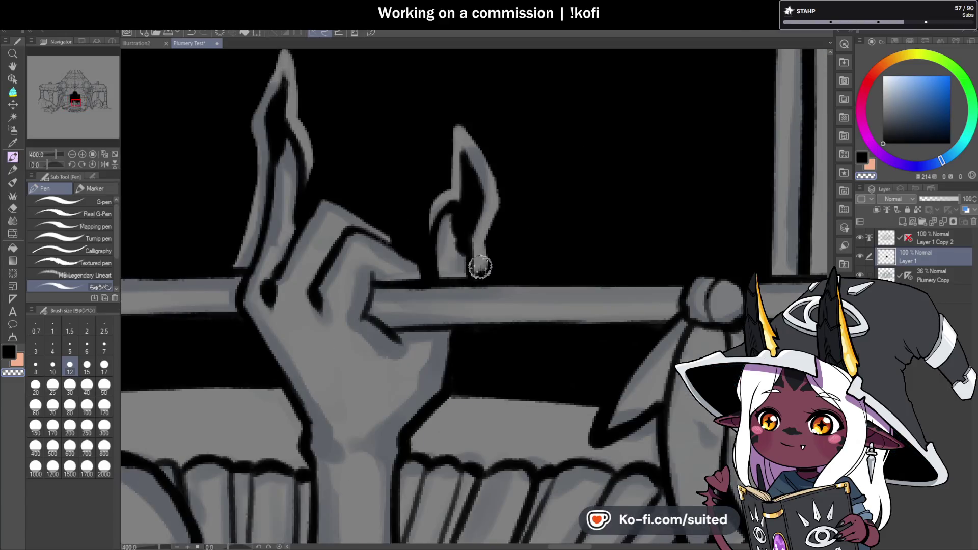
mouse_move(303, 218)
mouse_down()
mouse_move(318, 185)
mouse_move(369, 208)
mouse_move(428, 255)
mouse_up()
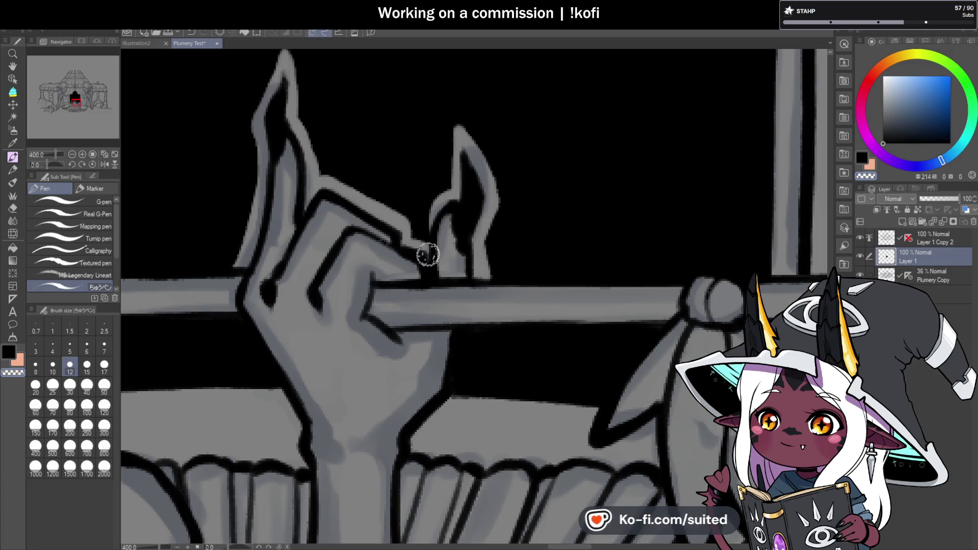
drag(422, 206, 427, 252)
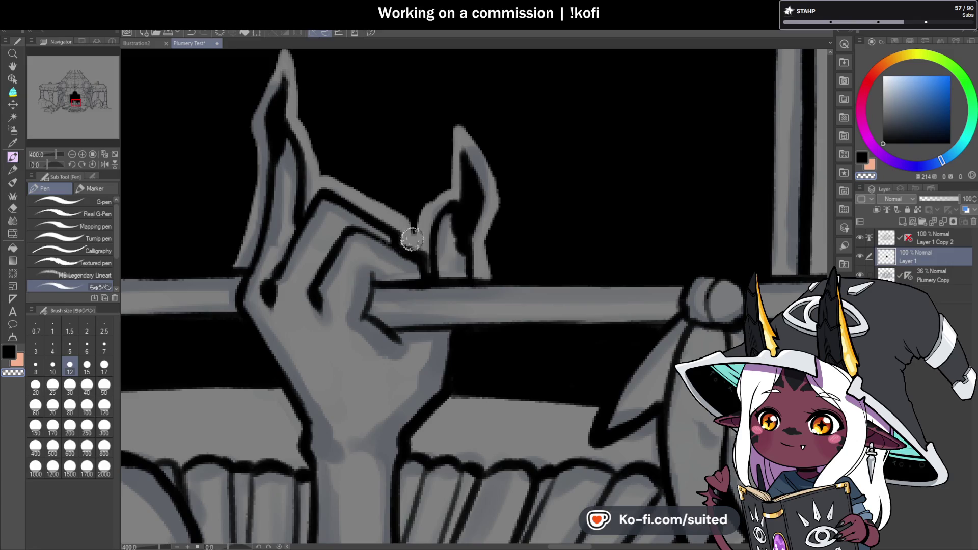
With the canvas tilted, widen the spear shaft by redrawing its left and right edges.
scroll(458, 234, down, 3)
scroll(504, 227, down, 2)
drag(47, 163, 39, 164)
scroll(455, 175, up, 2)
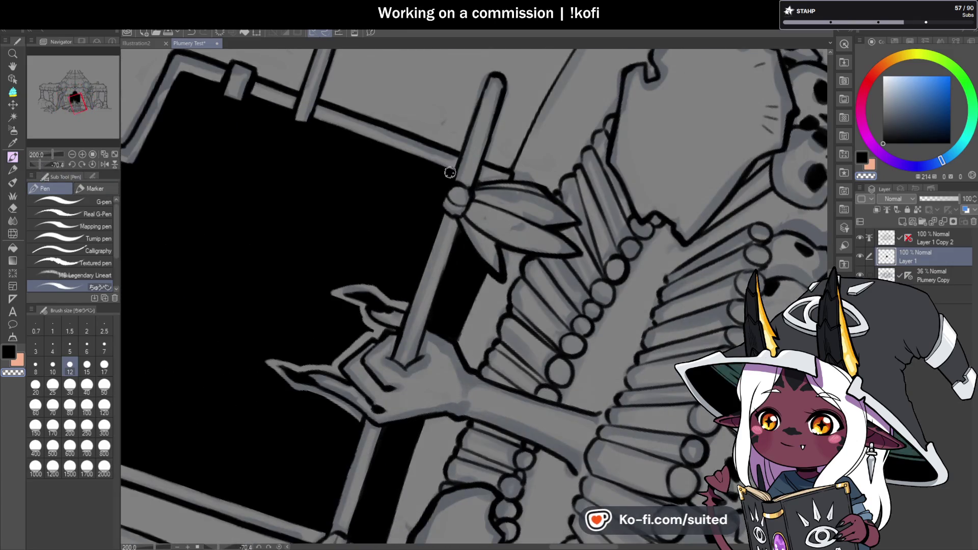
drag(443, 208, 414, 283)
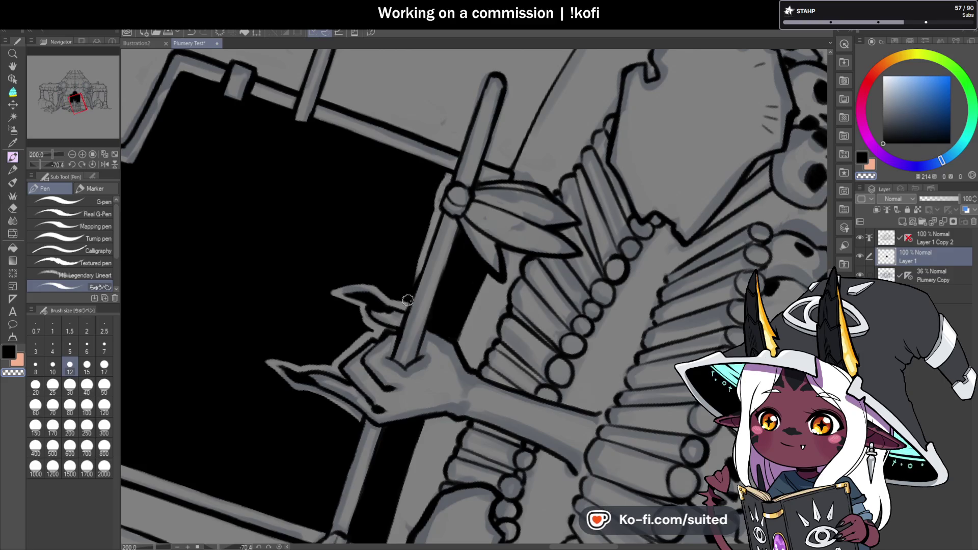
drag(464, 231, 433, 318)
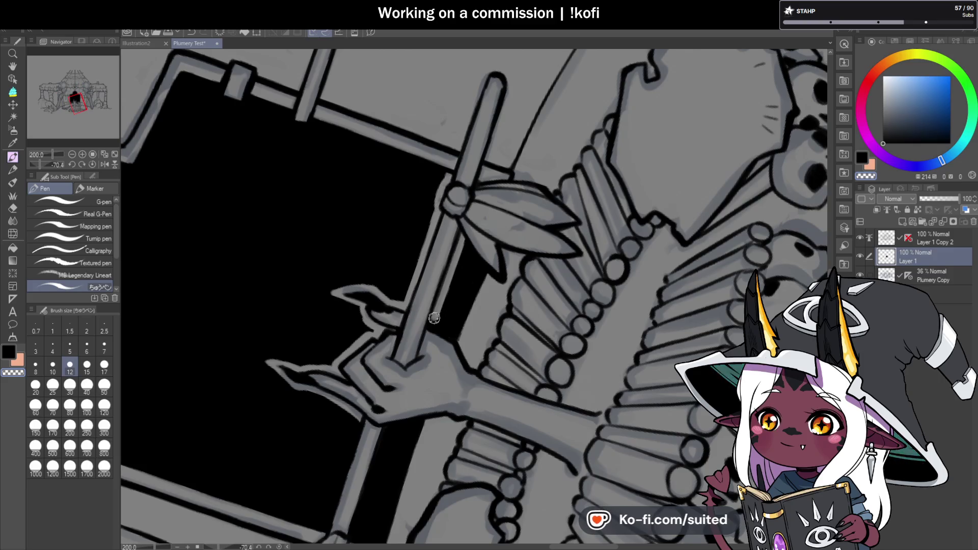
scroll(470, 268, up, 2)
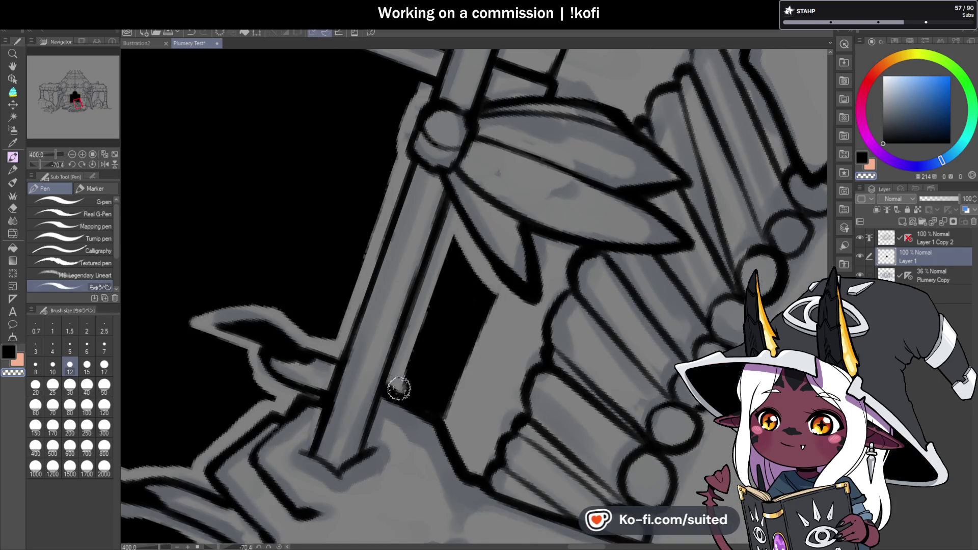
scroll(473, 277, down, 3)
scroll(518, 259, up, 2)
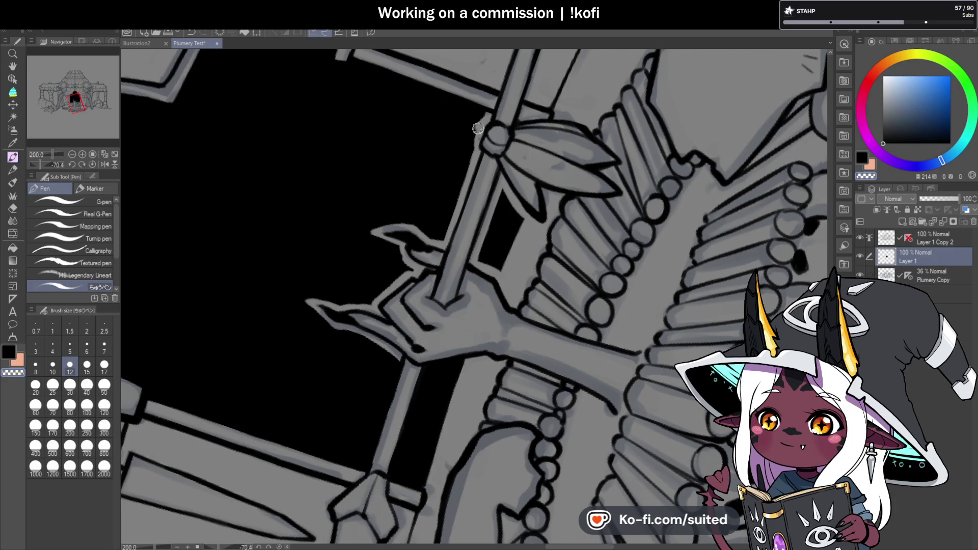
scroll(478, 150, down, 3)
scroll(453, 251, up, 2)
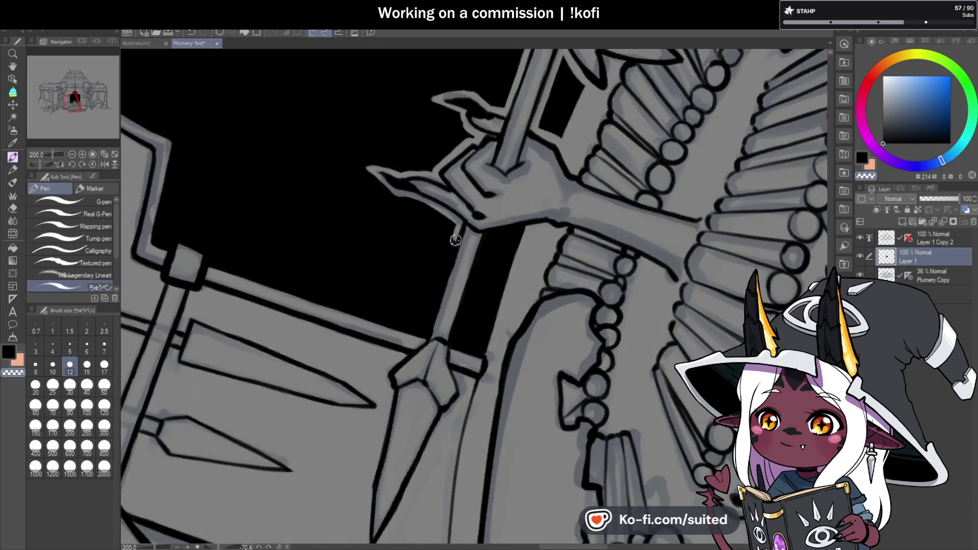
drag(455, 239, 428, 330)
drag(477, 274, 456, 346)
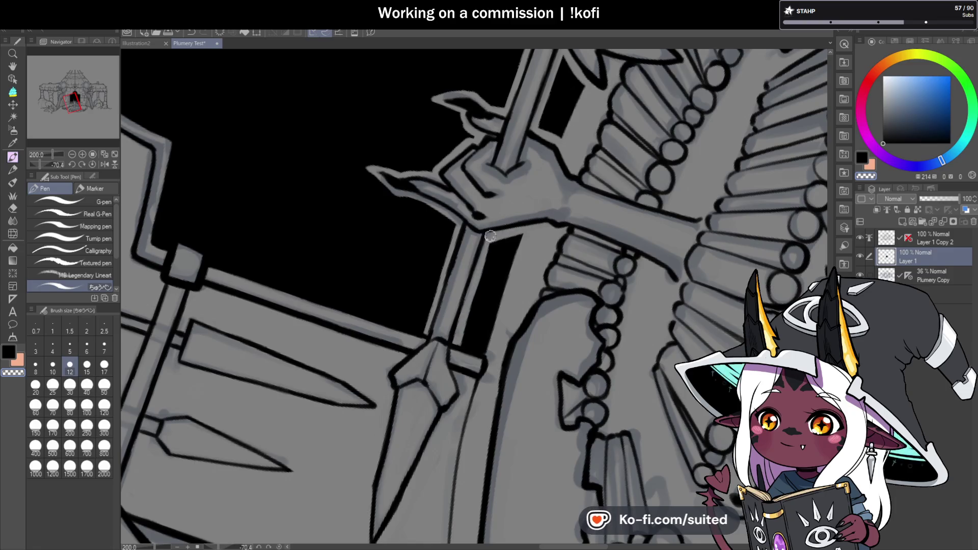
drag(448, 245, 421, 334)
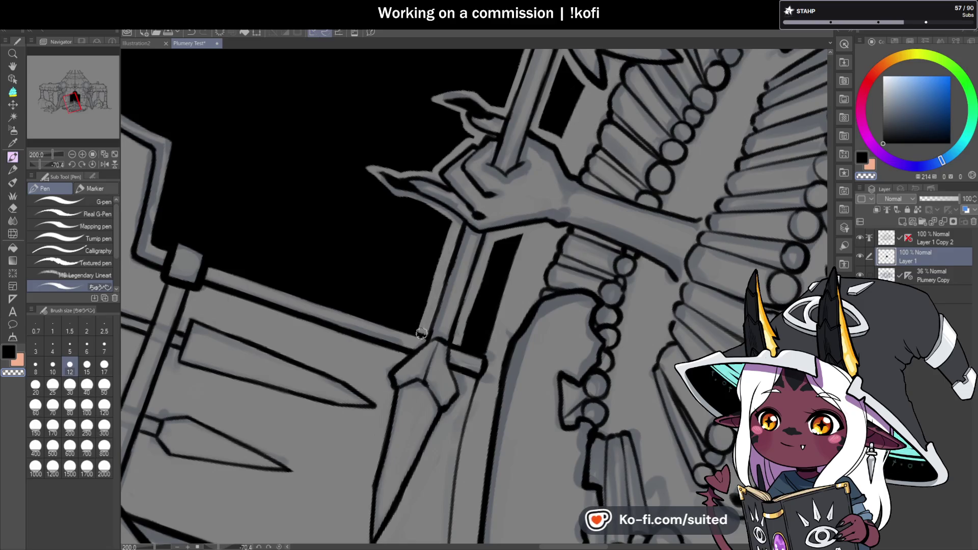
Reset the canvas rotation upright and save the drawing.
key(ctrl+at)
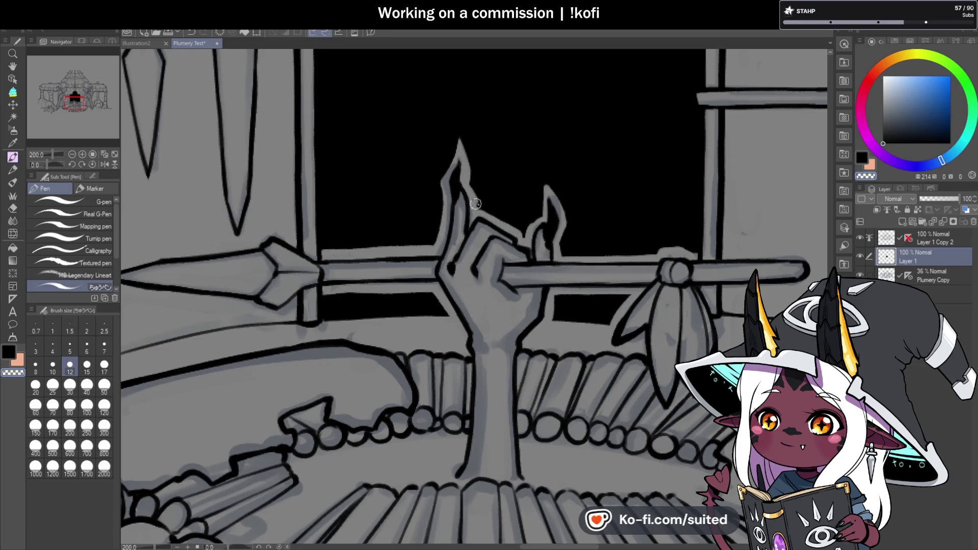
scroll(475, 204, up, 2)
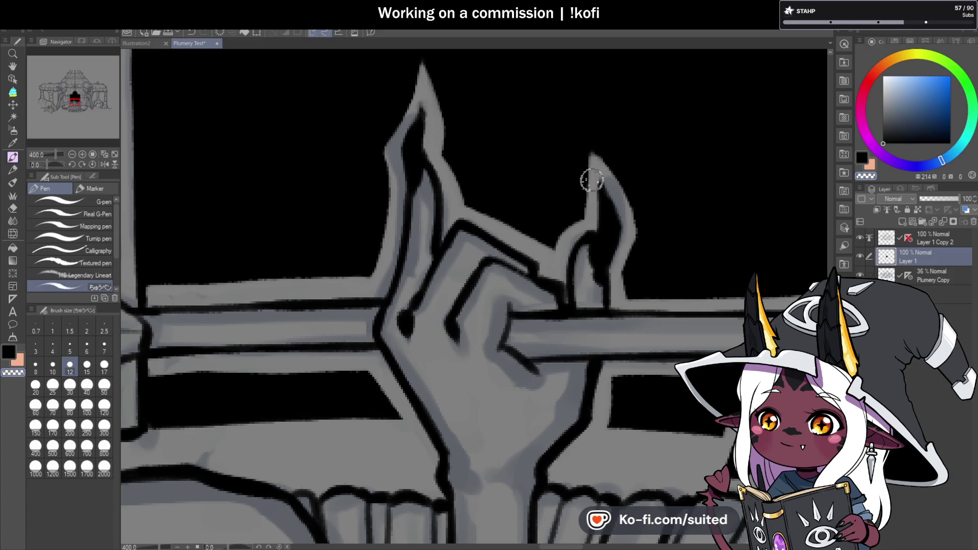
scroll(591, 148, down, 4)
scroll(648, 200, up, 3)
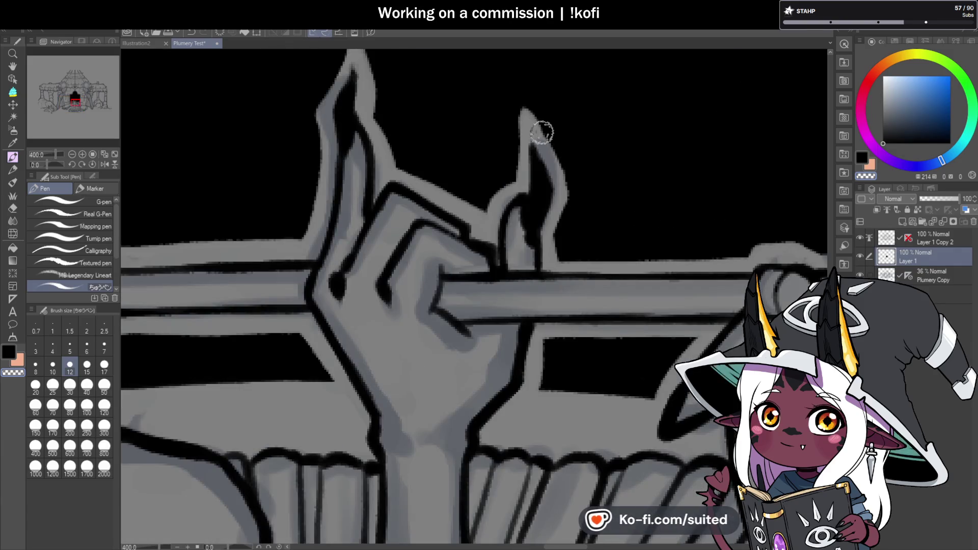
scroll(539, 232, down, 2)
scroll(538, 232, down, 1)
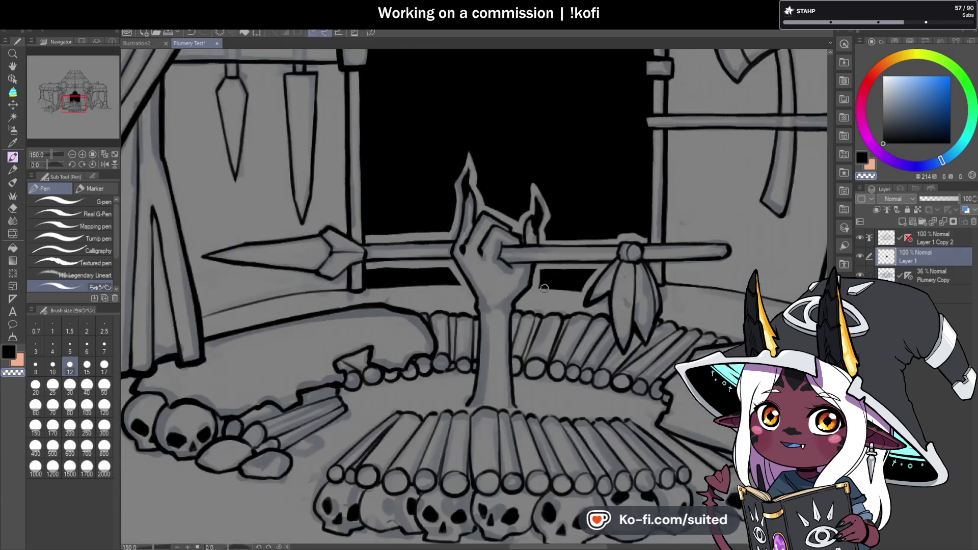
scroll(539, 255, up, 3)
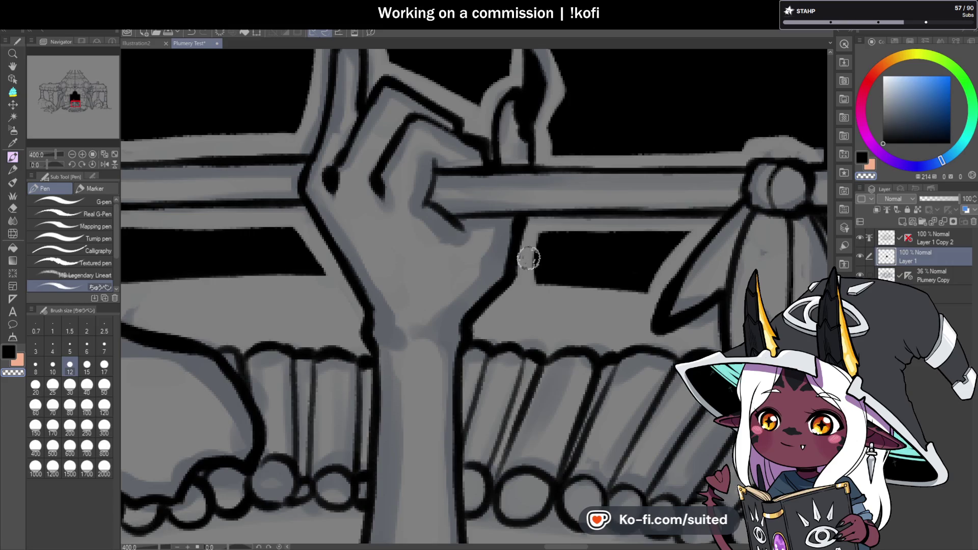
scroll(448, 192, down, 5)
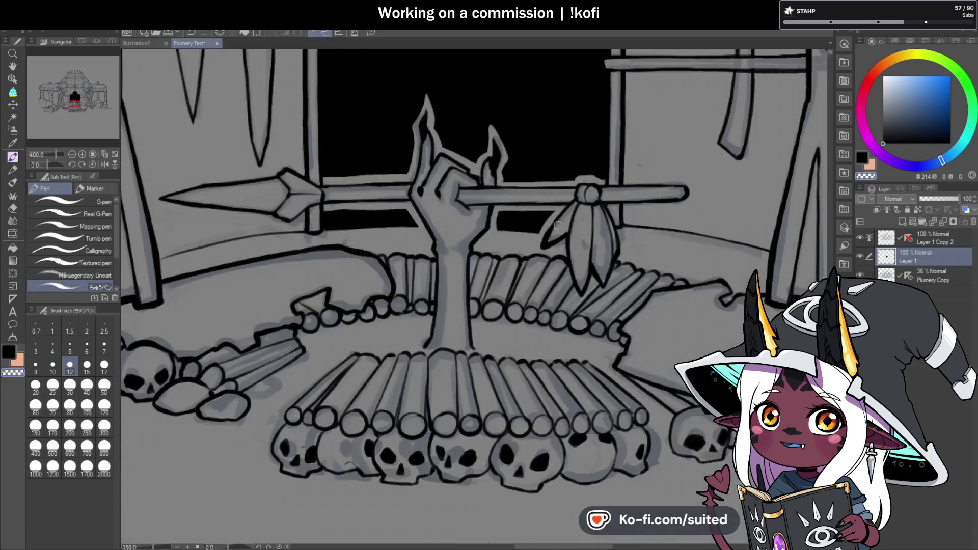
scroll(552, 209, up, 5)
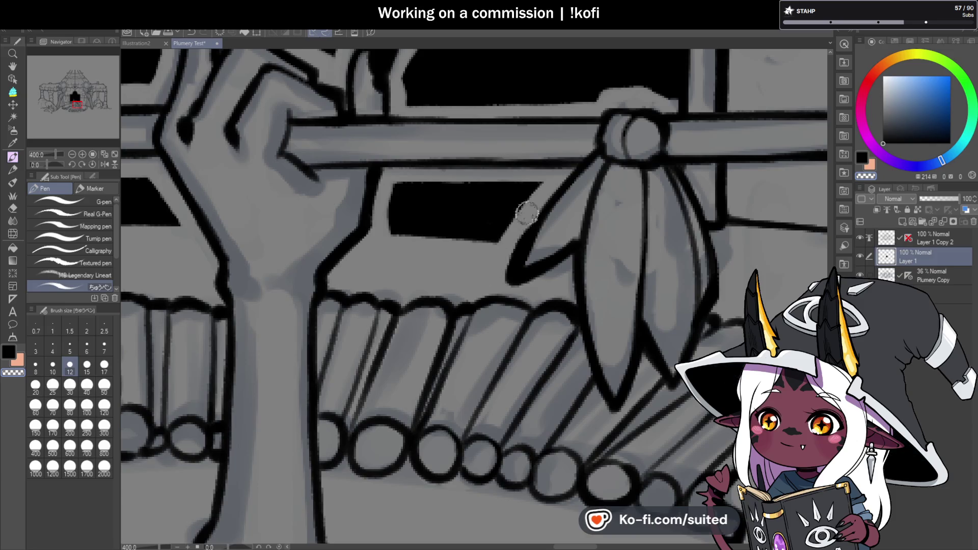
scroll(539, 189, down, 2)
scroll(598, 155, up, 2)
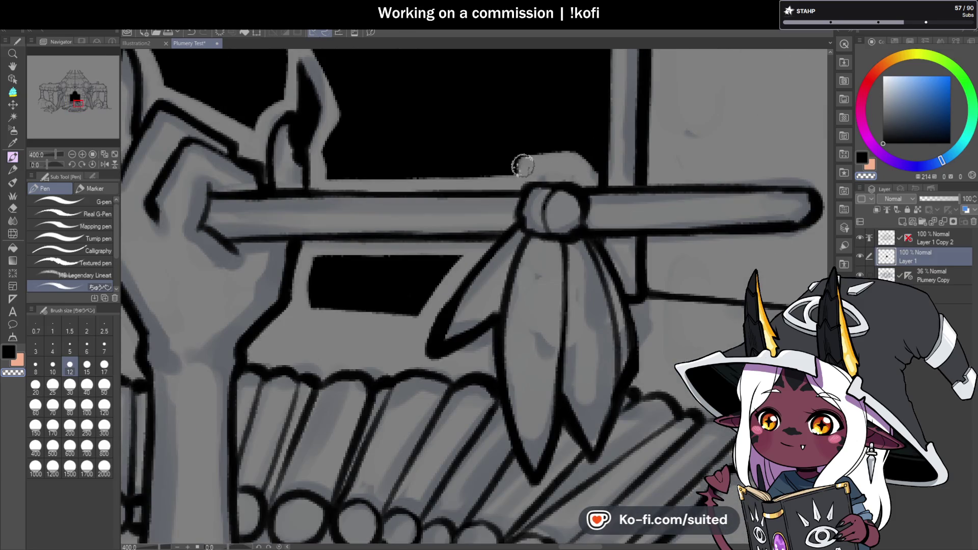
scroll(614, 198, down, 2)
scroll(614, 197, down, 2)
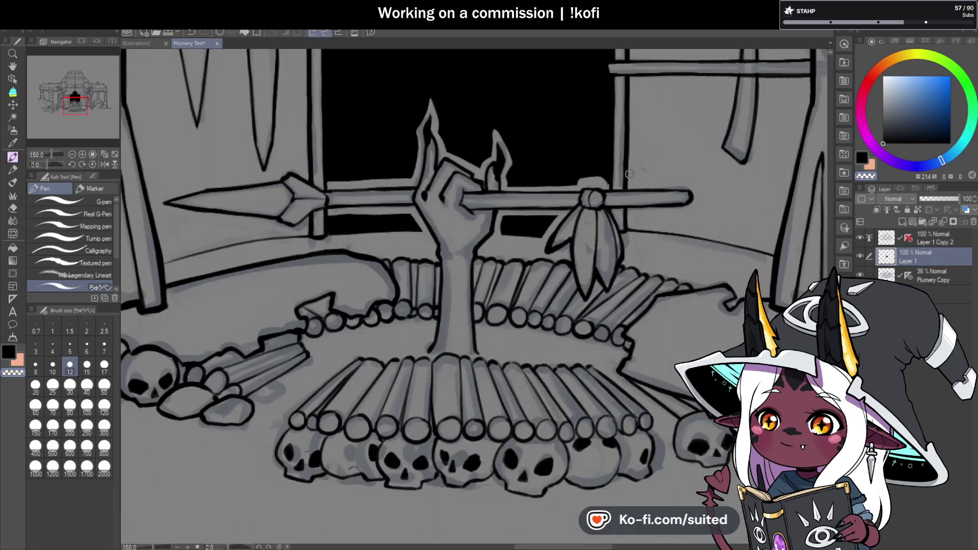
scroll(586, 186, up, 4)
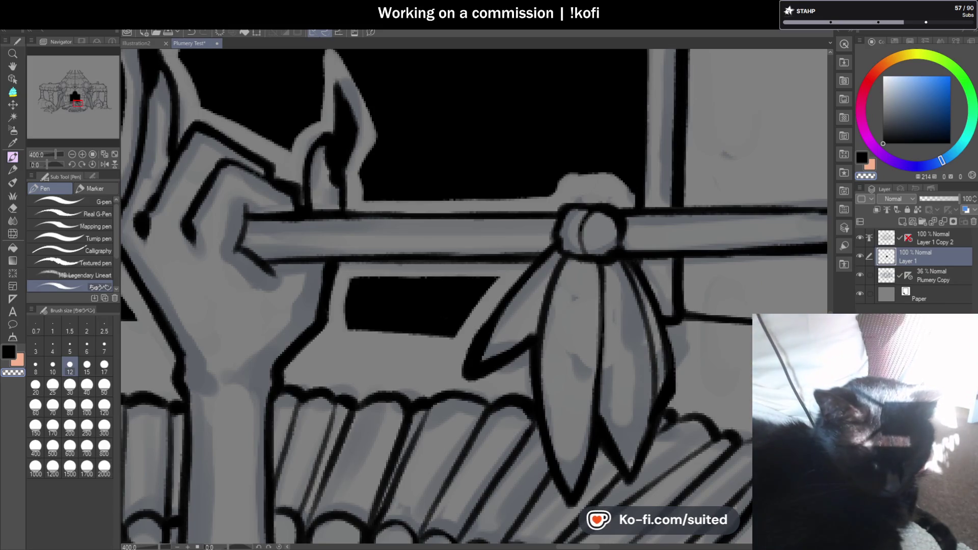
scroll(561, 279, down, 3)
scroll(614, 255, up, 1)
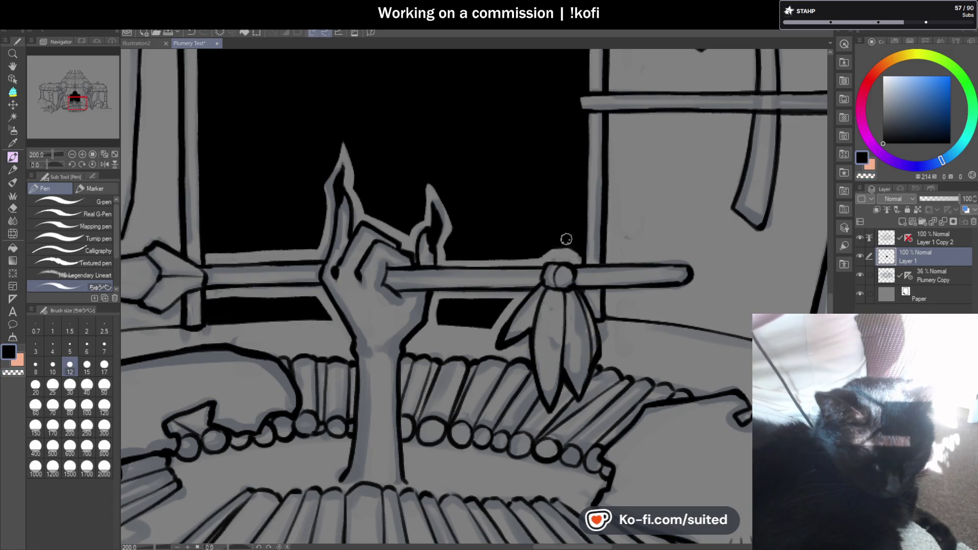
key(ctrl+s)
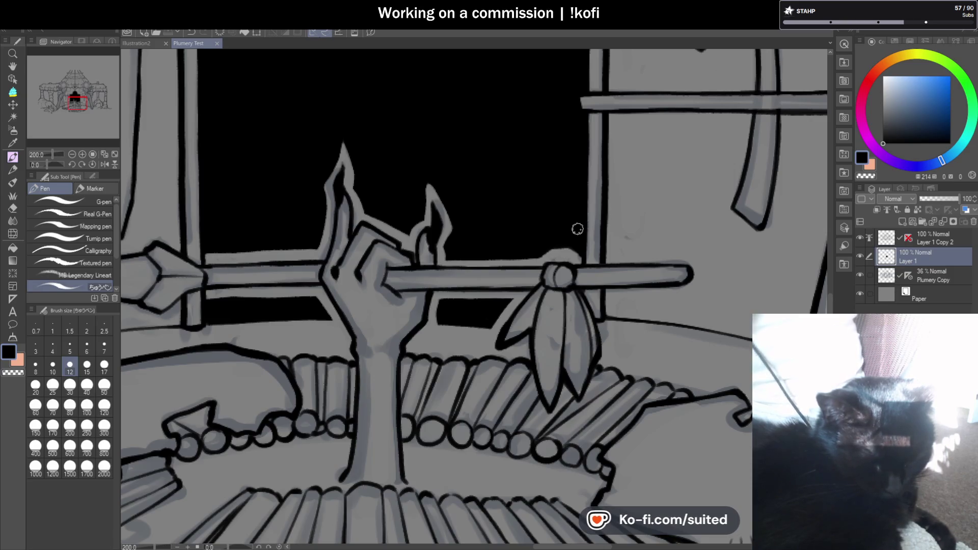
Mirror the canvas view horizontally to check the drawing.
click(105, 164)
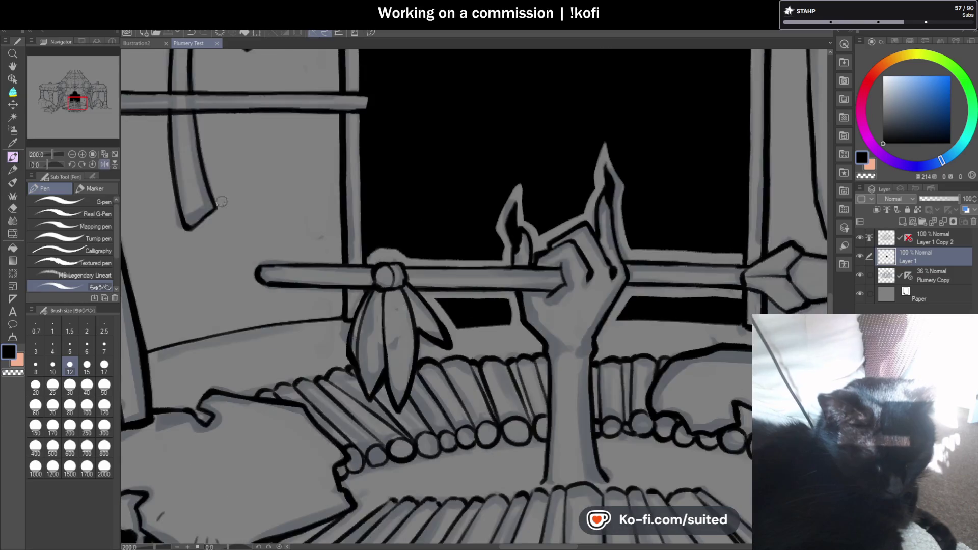
scroll(592, 193, down, 3)
scroll(591, 193, up, 2)
scroll(476, 186, up, 3)
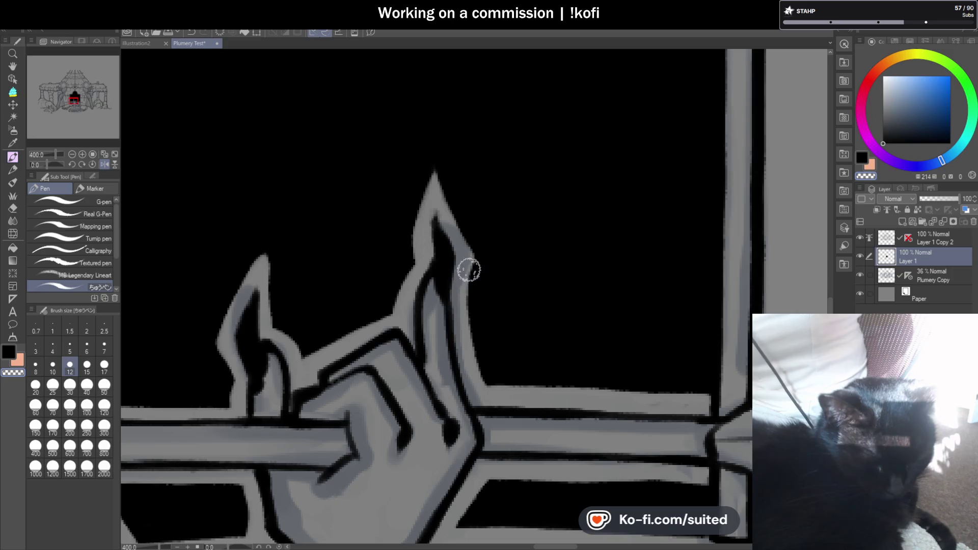
scroll(530, 293, down, 5)
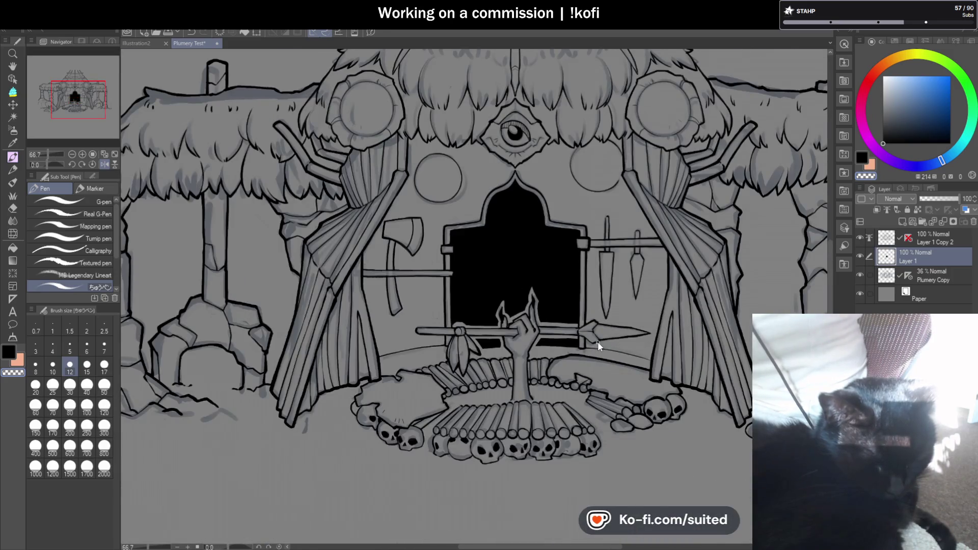
Unmirror the view, hide the Plumery Copy underlay, save, and select Layer 1 Copy 2.
click(104, 164)
scroll(738, 229, down, 2)
click(859, 275)
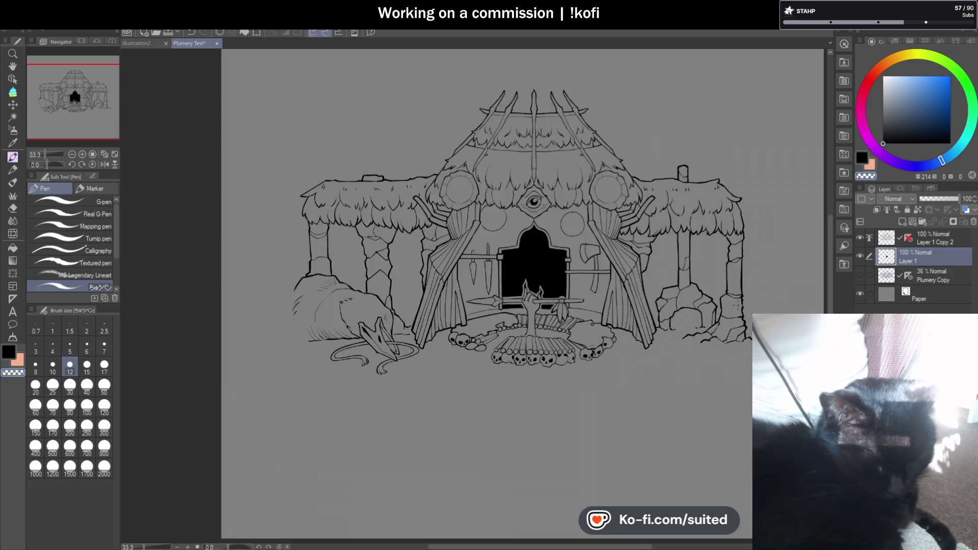
key(ctrl+s)
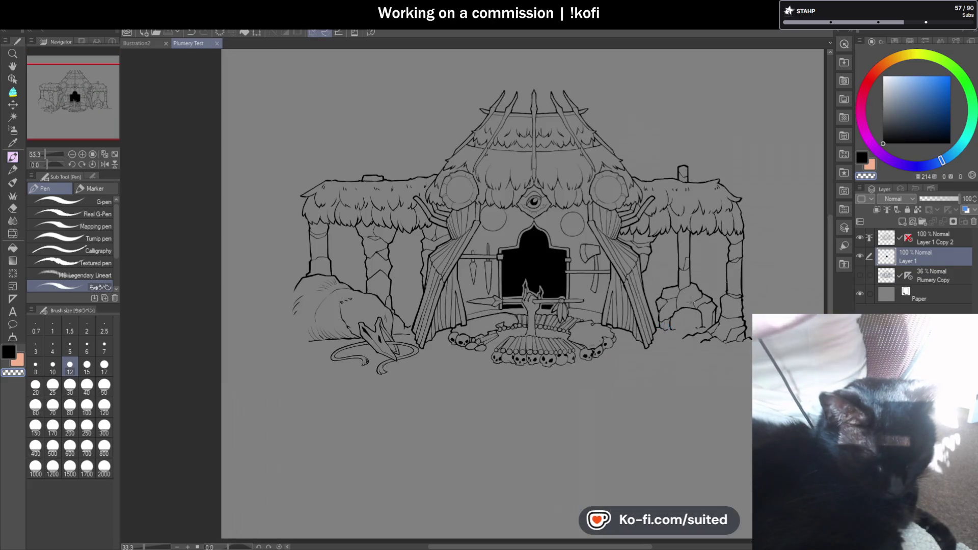
click(924, 235)
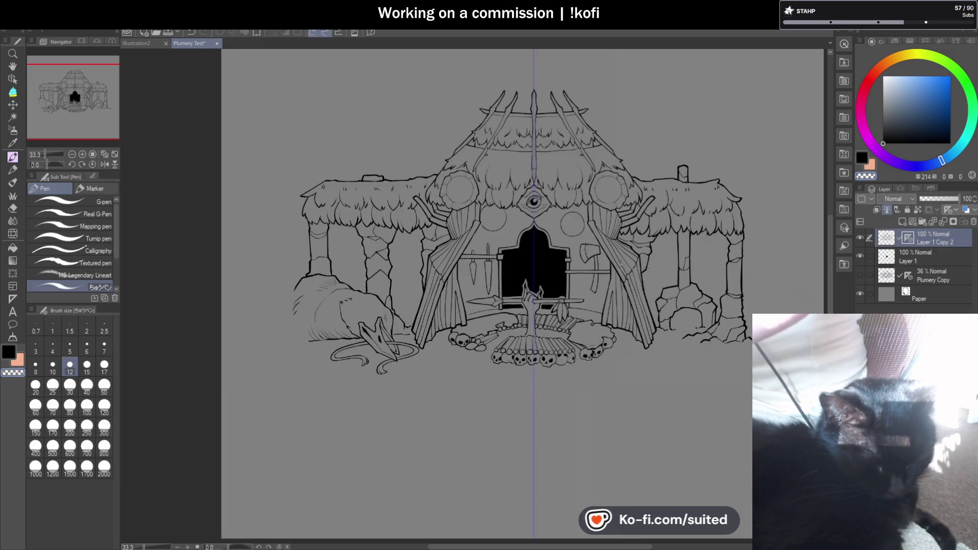
Redraw the central roof spike with a sharper, thicker pointed tip.
scroll(536, 77, up, 1)
scroll(536, 76, up, 3)
scroll(536, 77, up, 3)
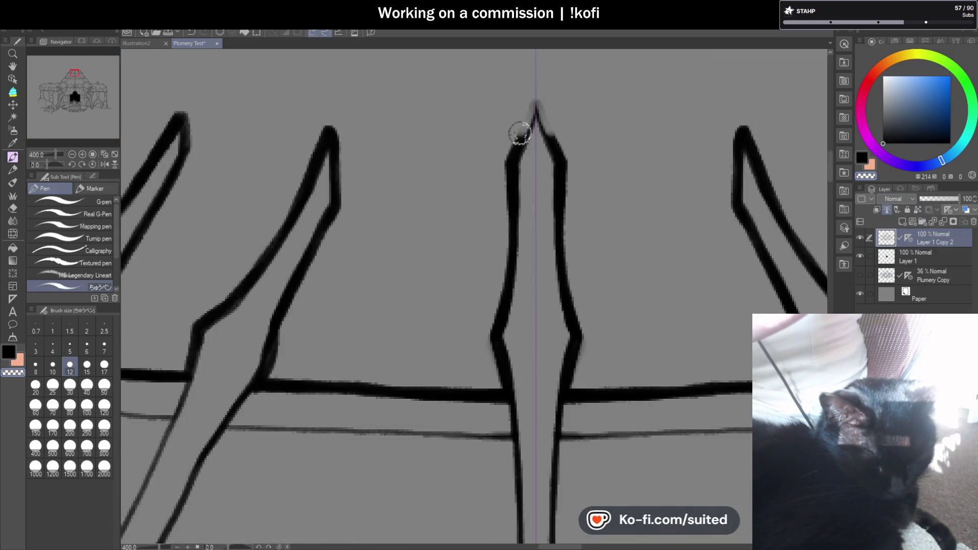
mouse_move(525, 118)
mouse_down()
mouse_move(532, 98)
mouse_move(504, 204)
mouse_move(502, 400)
mouse_up()
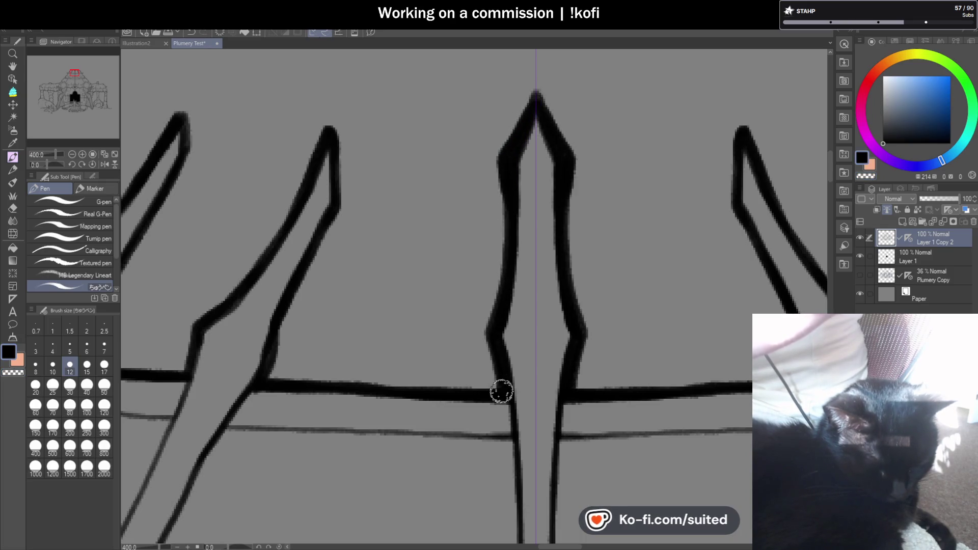
scroll(572, 200, down, 3)
drag(50, 165, 55, 154)
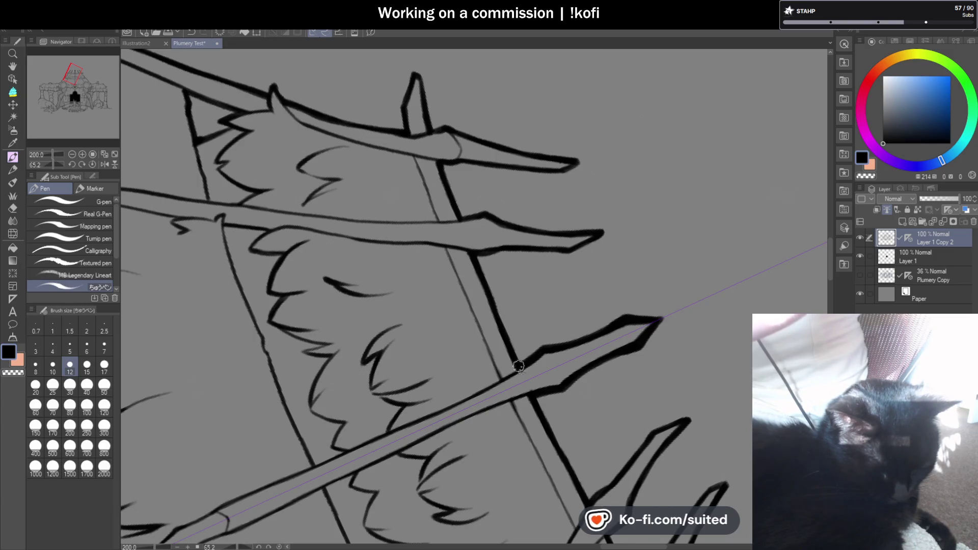
Reset the canvas rotation and thicken both edges of the middle spike and the left spike's tip.
key(ctrl+at)
scroll(496, 153, up, 1)
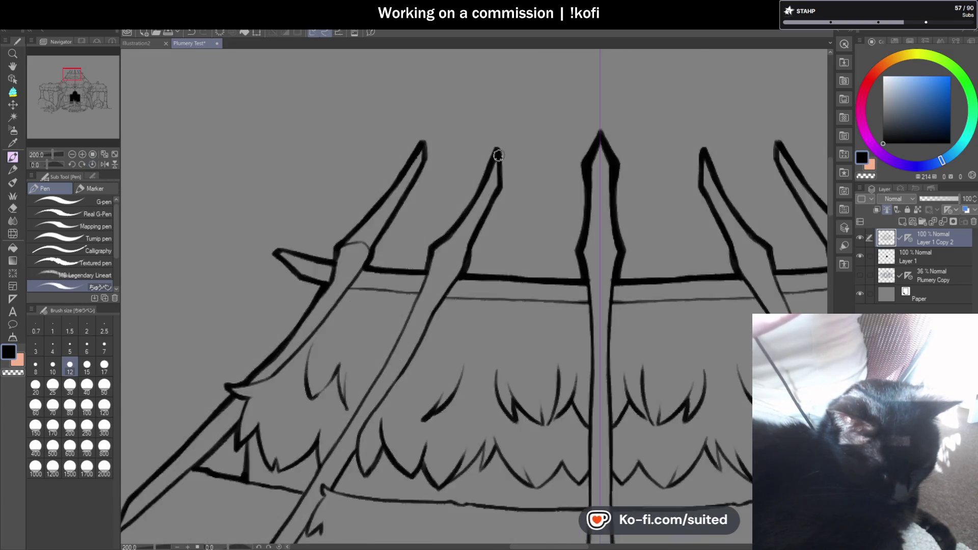
scroll(496, 153, up, 2)
mouse_move(494, 134)
mouse_down()
mouse_move(475, 269)
mouse_move(419, 402)
mouse_up()
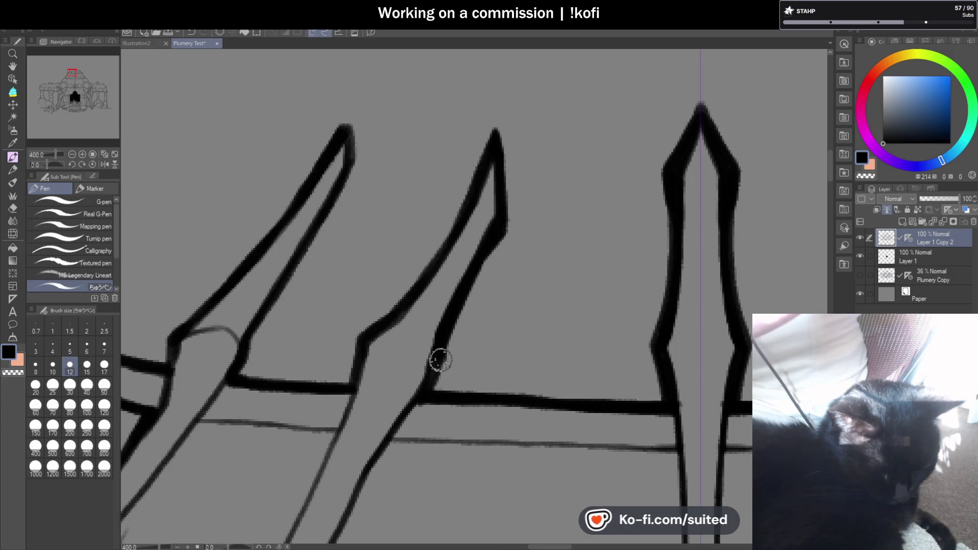
mouse_move(492, 135)
mouse_down()
mouse_move(422, 279)
mouse_move(362, 332)
mouse_move(348, 388)
mouse_up()
mouse_move(342, 131)
mouse_down()
mouse_move(352, 108)
mouse_move(357, 166)
mouse_up()
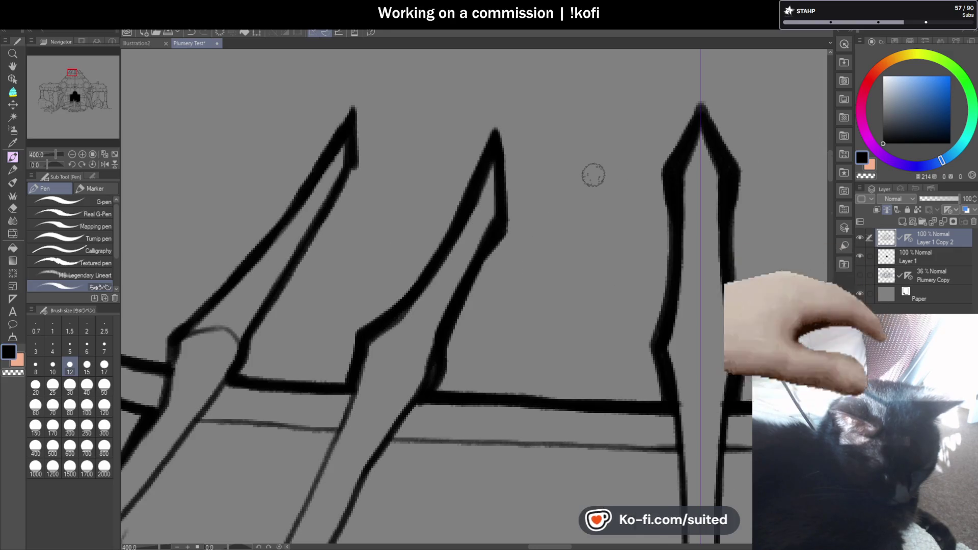
Tilt the canvas and ink the left spike's inner edge, redrawing one misplaced stroke and closing the corner junction.
scroll(595, 174, down, 2)
drag(38, 165, 39, 164)
scroll(377, 243, up, 2)
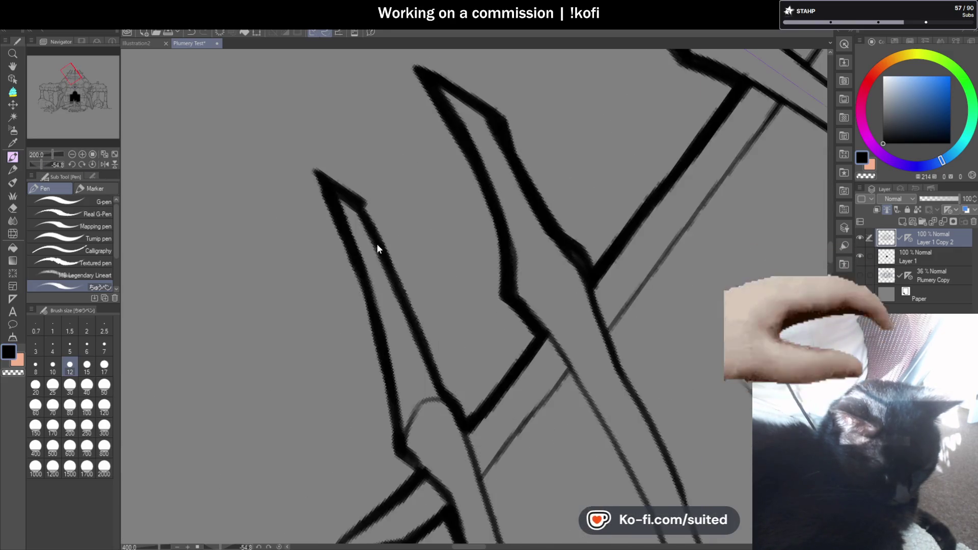
drag(373, 221, 451, 387)
key(ctrl+z)
mouse_move(365, 214)
mouse_down()
mouse_move(452, 399)
mouse_move(541, 325)
mouse_up()
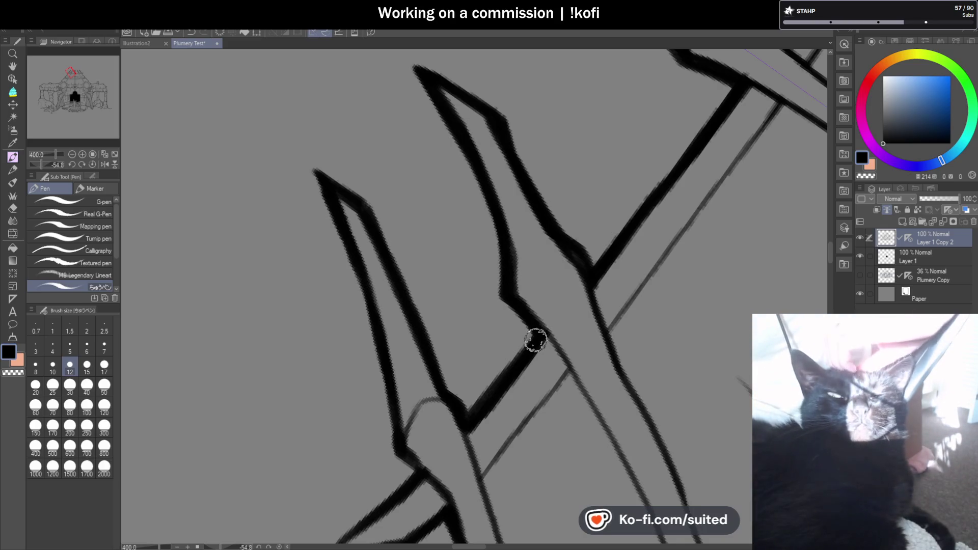
drag(533, 339, 549, 332)
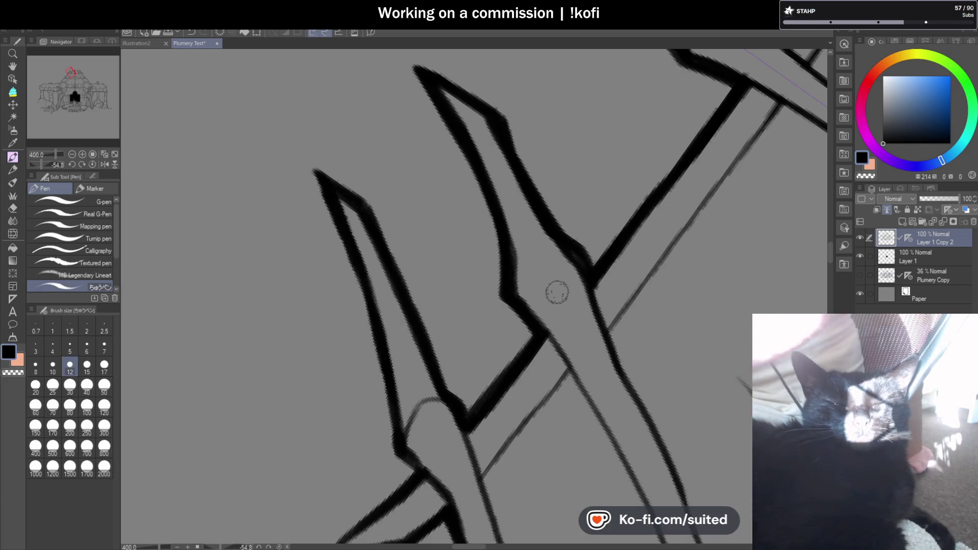
drag(583, 266, 564, 258)
scroll(509, 305, down, 3)
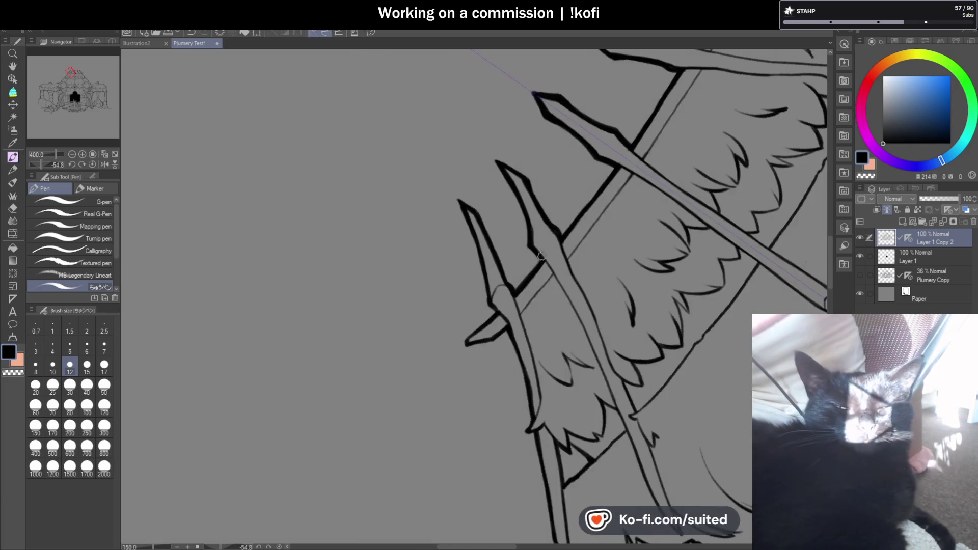
Ink over the slanted pole's tip and thicken its lower and left edges.
scroll(502, 320, up, 4)
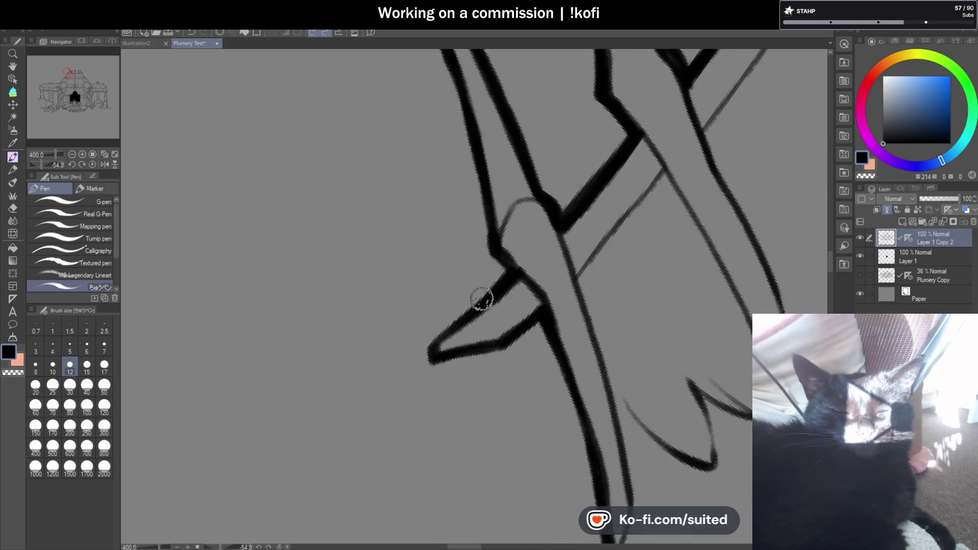
drag(444, 332, 428, 356)
scroll(428, 356, down, 3)
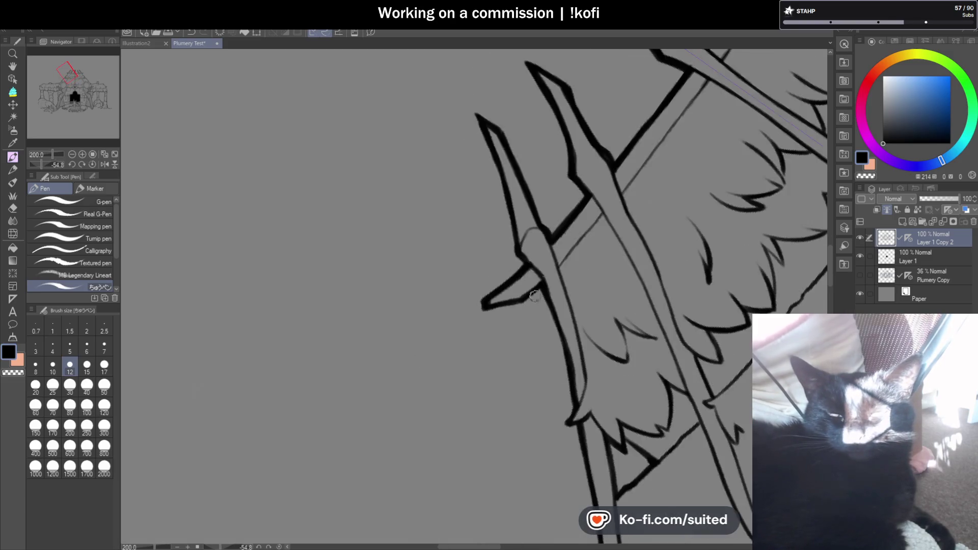
scroll(482, 292, up, 3)
mouse_move(539, 269)
mouse_down()
mouse_move(460, 288)
mouse_move(460, 270)
mouse_up()
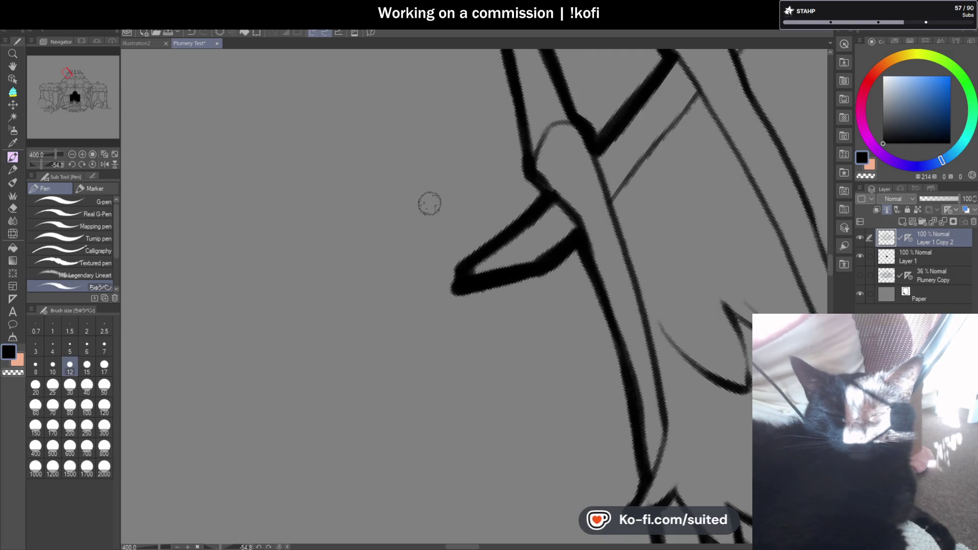
scroll(429, 204, down, 2)
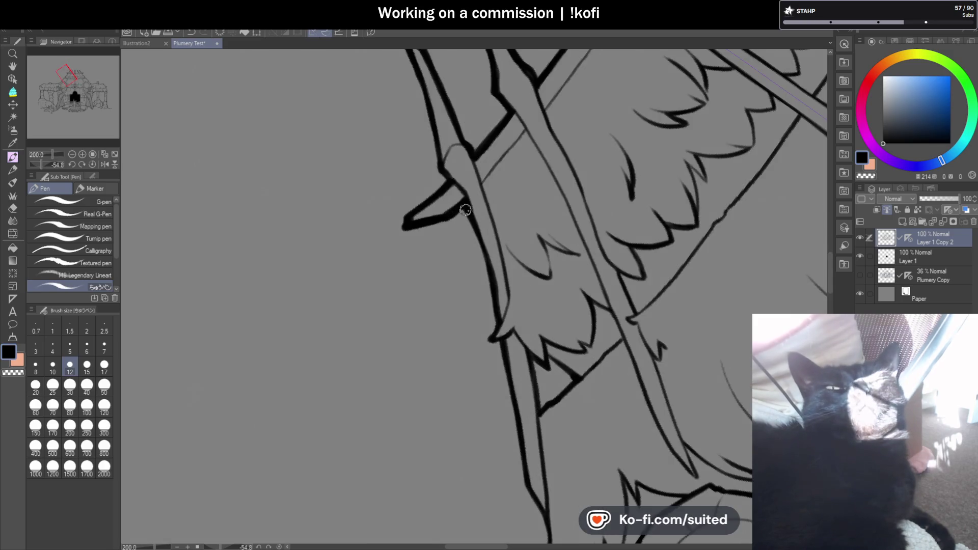
drag(478, 235, 488, 346)
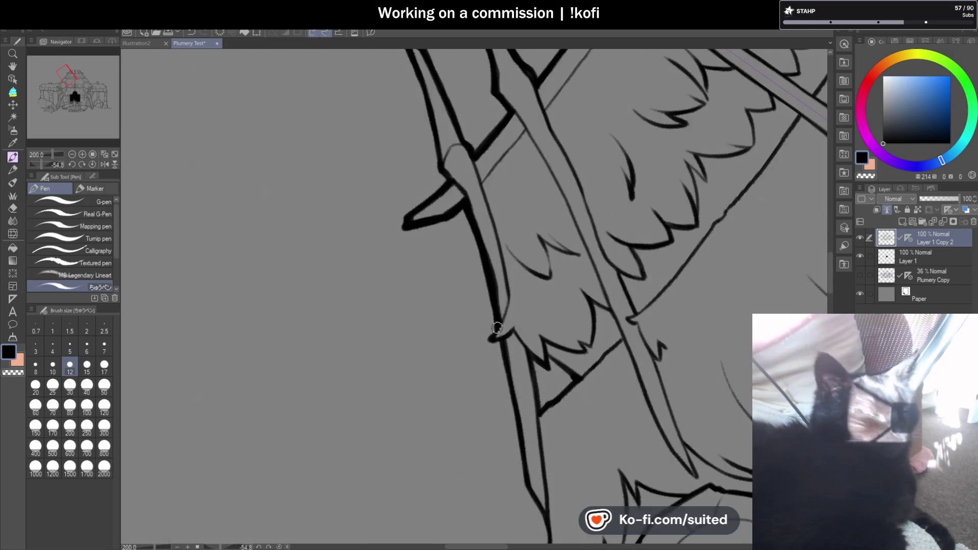
Extend the bold left-edge line down the pole, reset rotation, and thicken the corner where lines meet.
scroll(510, 351, down, 3)
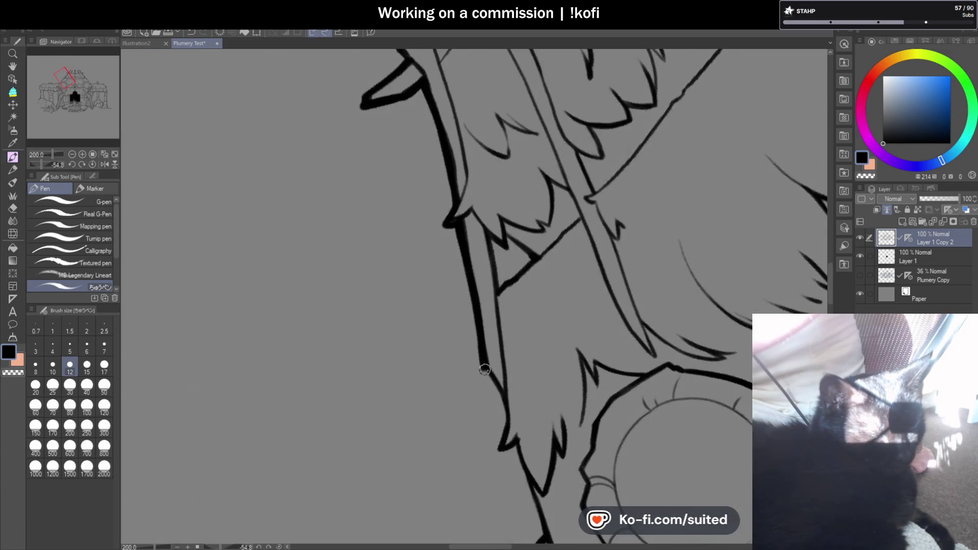
scroll(481, 279, up, 2)
mouse_move(476, 138)
mouse_down()
mouse_move(465, 246)
mouse_move(498, 227)
mouse_up()
scroll(498, 227, down, 2)
scroll(458, 182, up, 2)
drag(459, 181, 484, 226)
drag(478, 228, 515, 351)
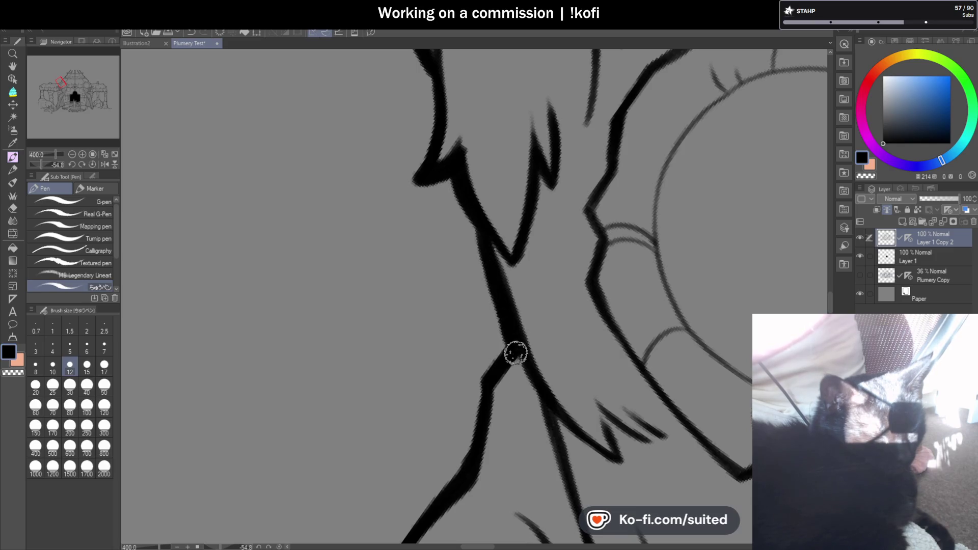
drag(478, 264, 512, 326)
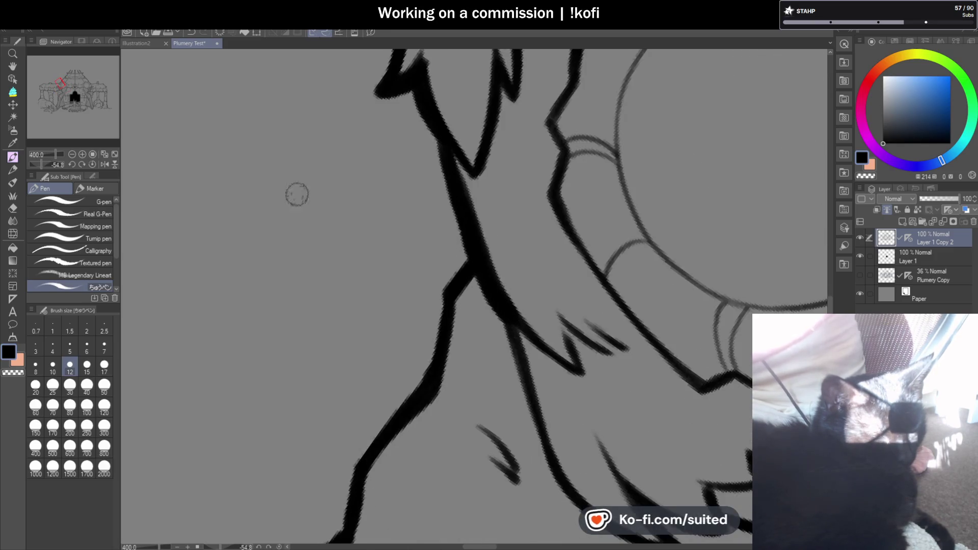
click(93, 165)
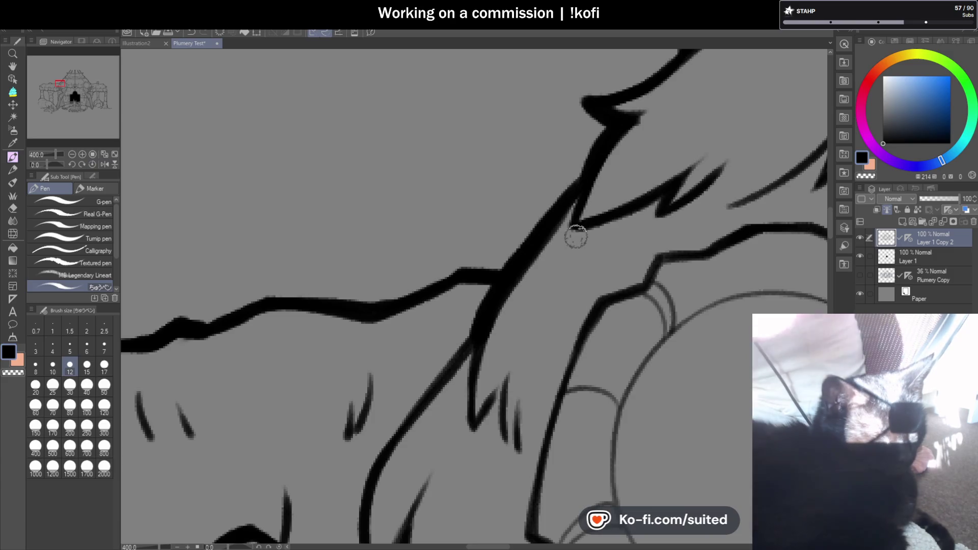
drag(579, 236, 604, 223)
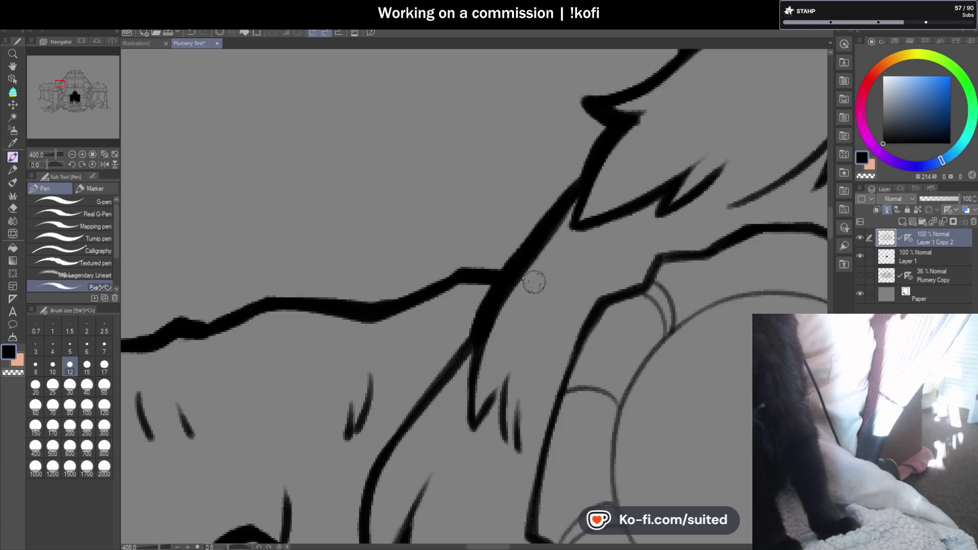
Thicken and extend the diagonal thatch lines downward and bold the zigzag thatch edge.
drag(472, 331, 397, 427)
drag(442, 367, 357, 529)
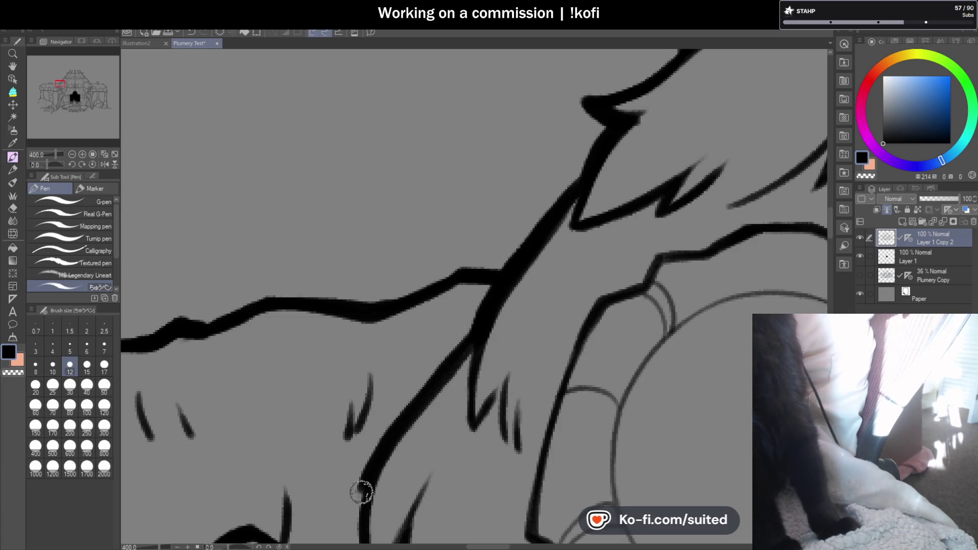
scroll(631, 269, down, 3)
mouse_move(362, 293)
mouse_down()
mouse_move(362, 364)
mouse_move(386, 423)
mouse_move(416, 352)
mouse_up()
drag(402, 395, 433, 449)
mouse_move(502, 432)
mouse_down()
mouse_move(532, 460)
mouse_move(564, 439)
mouse_move(585, 457)
mouse_move(593, 441)
mouse_move(631, 489)
mouse_move(672, 489)
mouse_move(631, 499)
mouse_move(598, 448)
mouse_up()
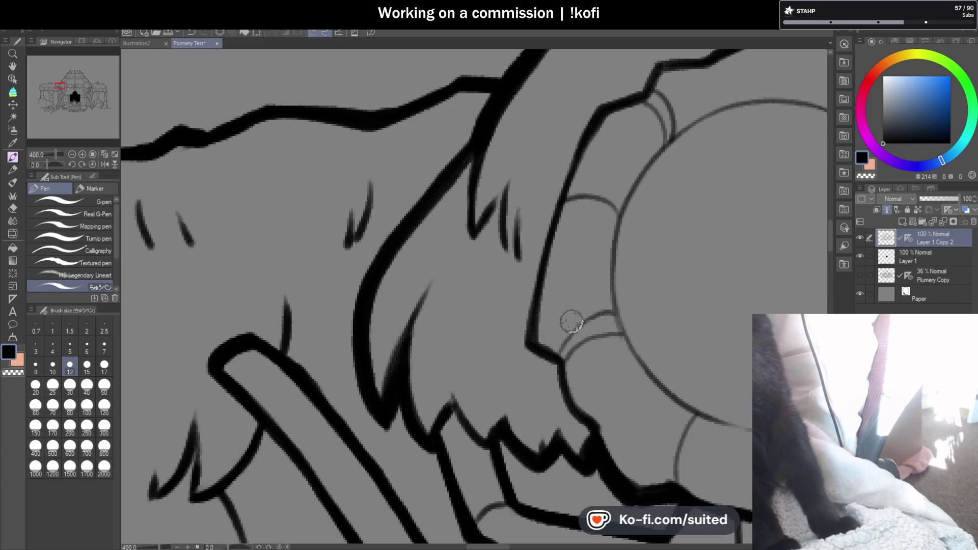
Thicken the band's edges down to the corner, undoing and redrawing one stroke down the band.
scroll(832, 246, down, 3)
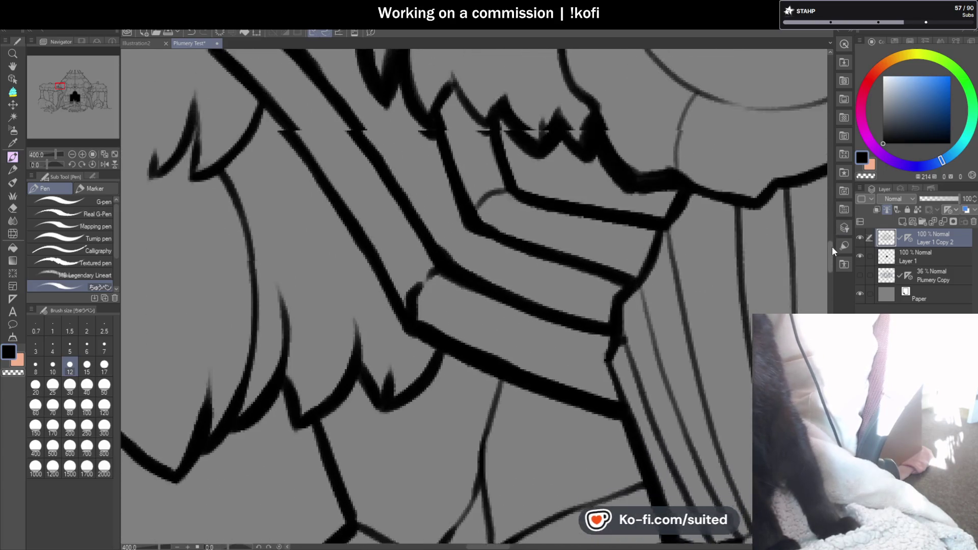
scroll(832, 240, down, 3)
mouse_move(451, 217)
mouse_down()
mouse_move(515, 275)
mouse_move(616, 317)
mouse_move(609, 356)
mouse_up()
mouse_move(275, 68)
mouse_down()
mouse_move(356, 160)
mouse_move(605, 353)
mouse_up()
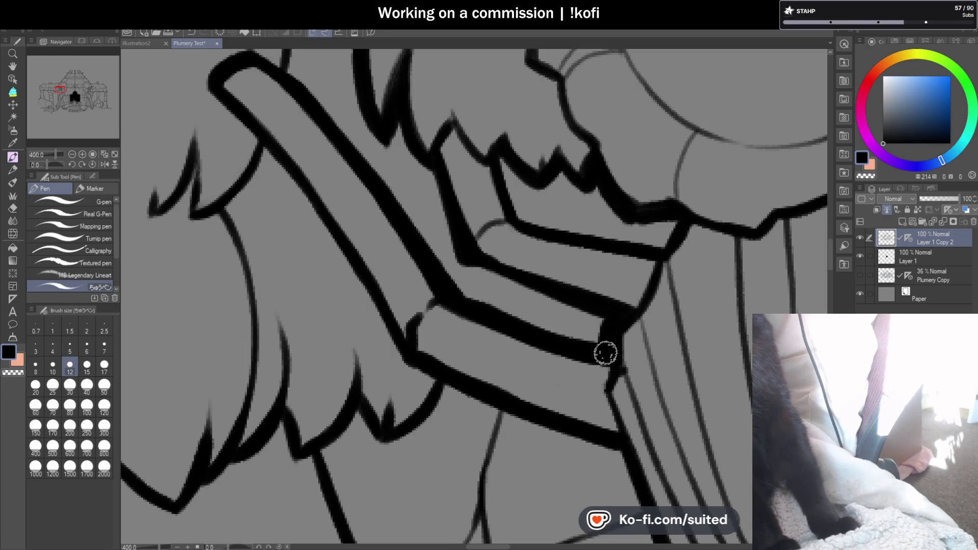
drag(212, 78, 298, 196)
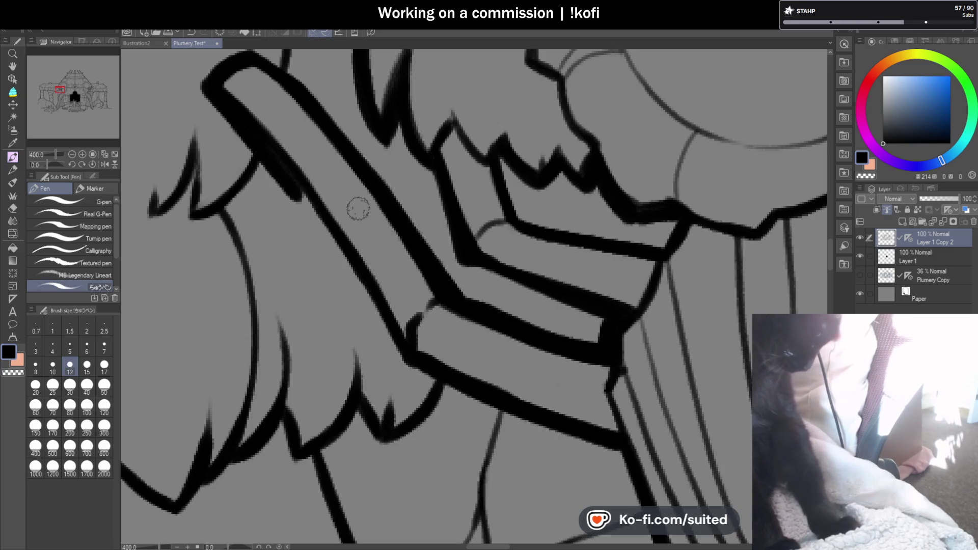
key(ctrl+z)
mouse_move(204, 76)
mouse_down()
mouse_move(499, 410)
mouse_move(626, 448)
mouse_up()
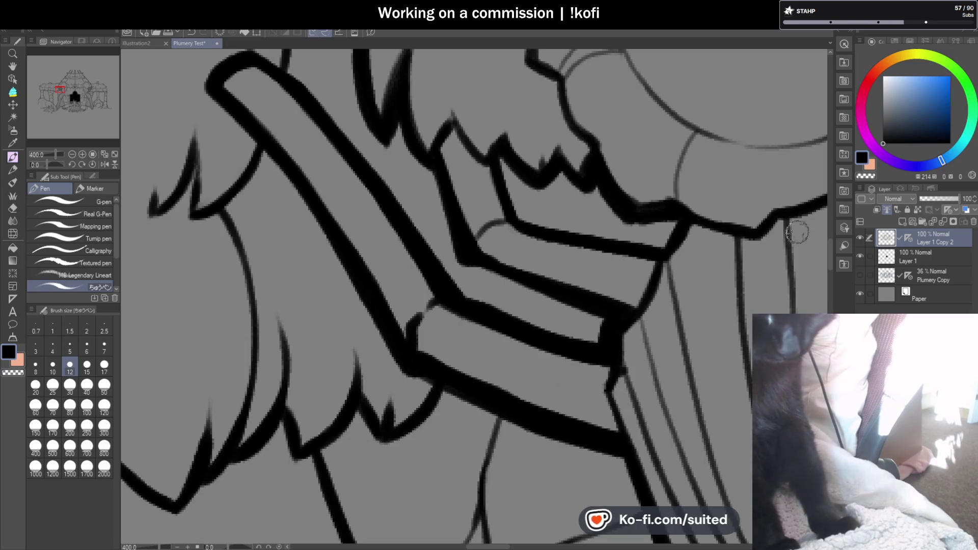
At pen size 12, thicken the curtain's diagonal edge, undo the vertical fold stroke, and zoom out.
drag(829, 248, 830, 265)
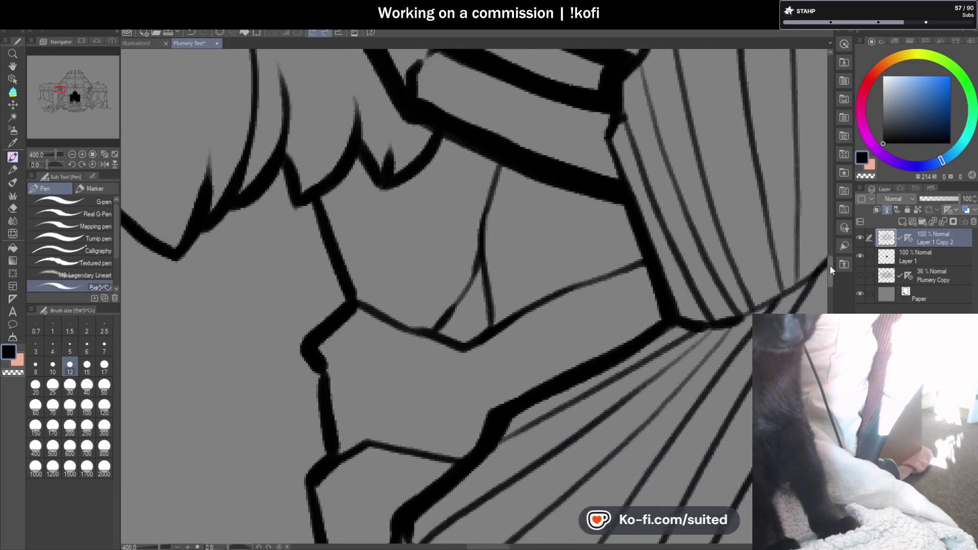
drag(632, 189, 660, 293)
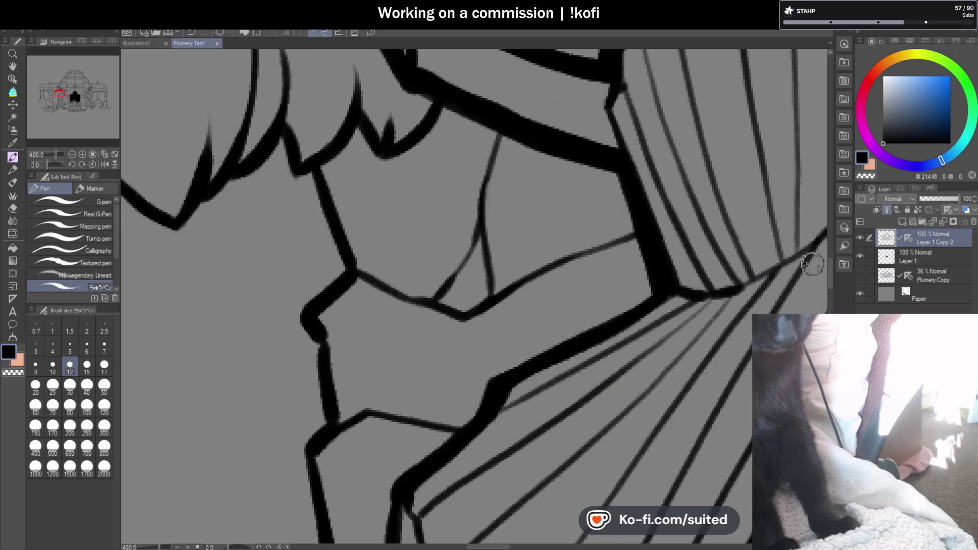
scroll(830, 280, down, 3)
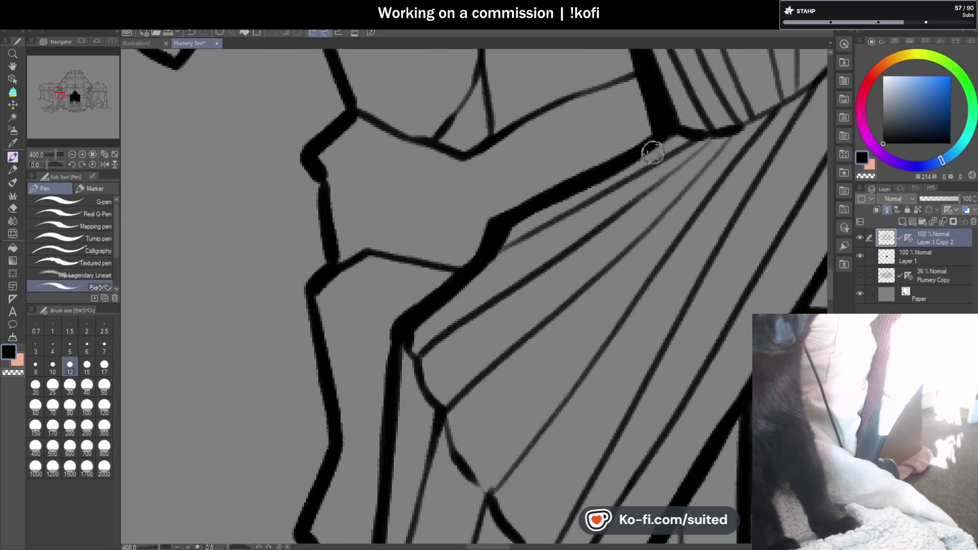
mouse_move(645, 140)
mouse_down()
mouse_move(405, 311)
mouse_move(388, 341)
mouse_up()
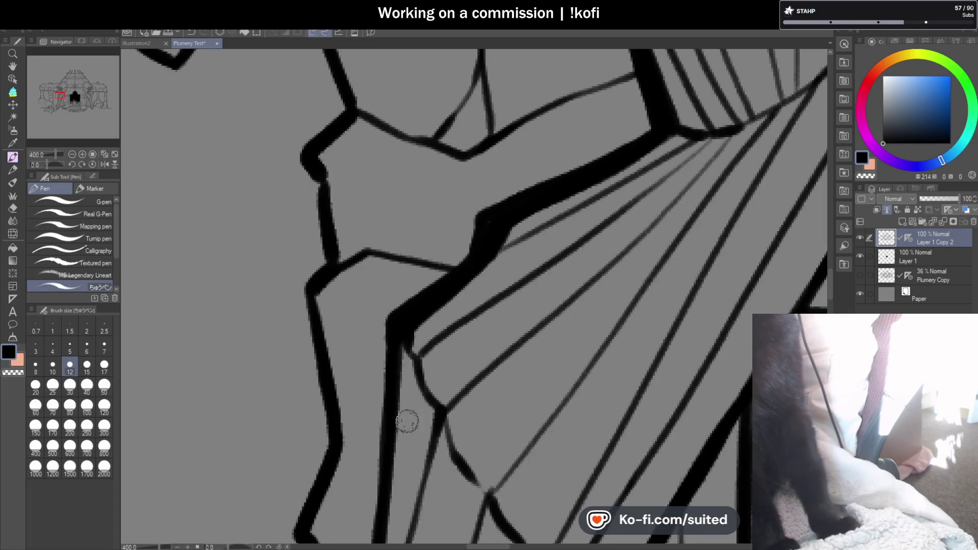
scroll(830, 280, down, 2)
scroll(830, 280, down, 2)
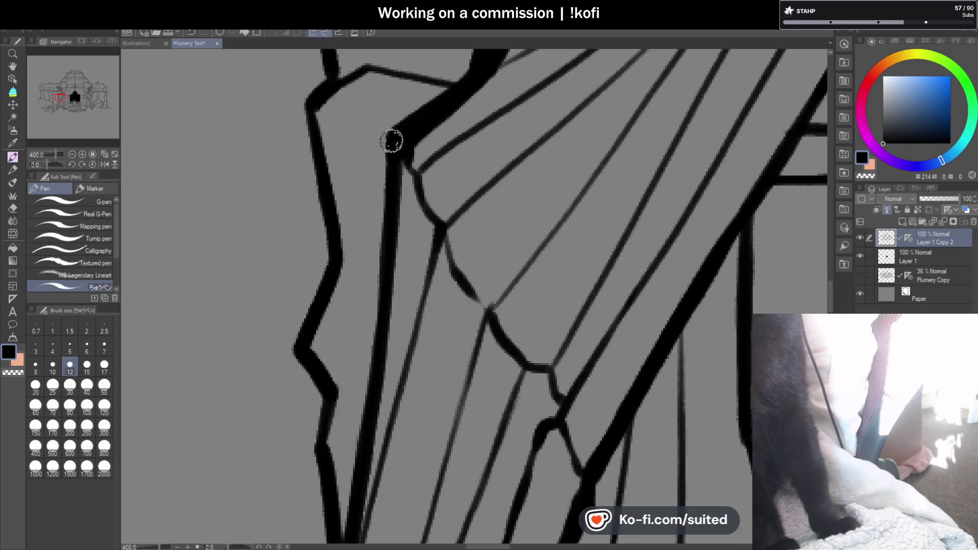
drag(385, 148, 354, 410)
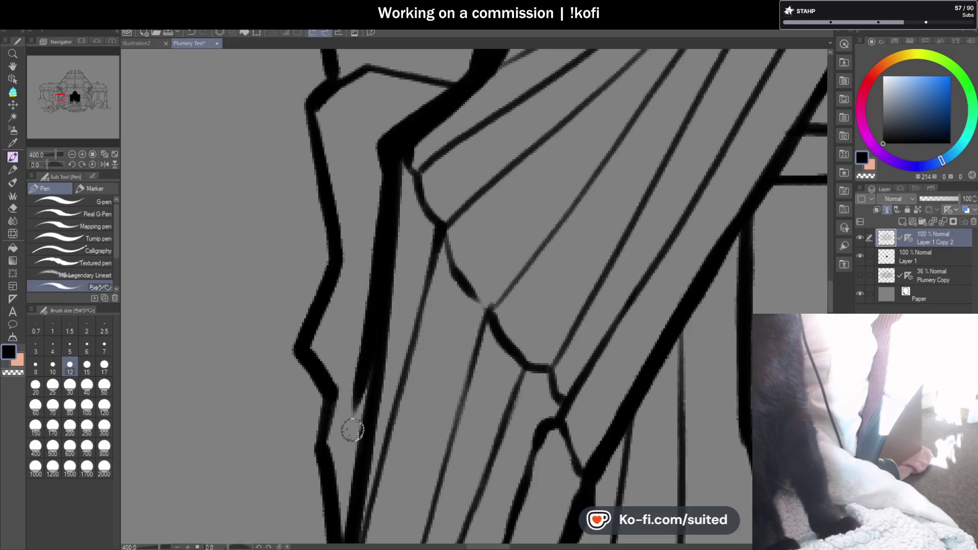
click(195, 34)
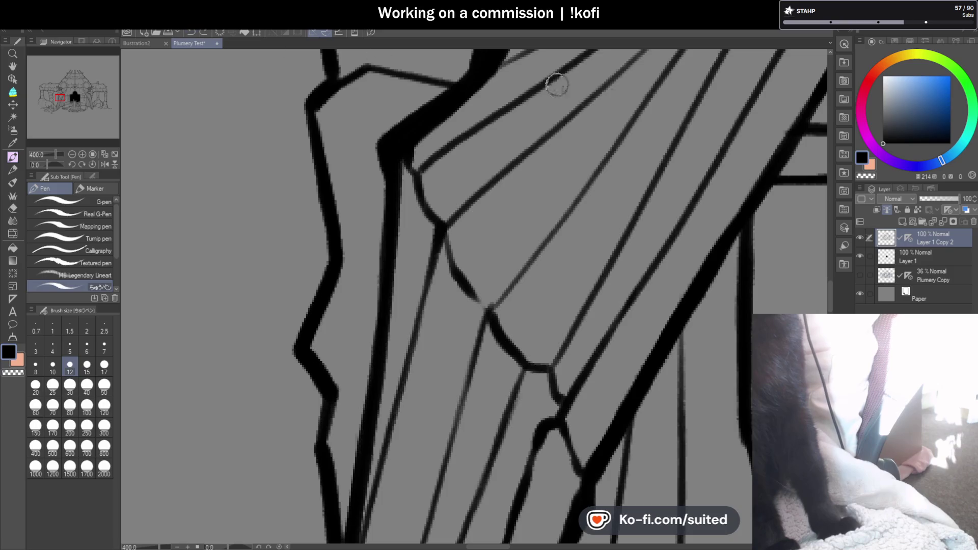
scroll(831, 286, down, 1)
scroll(831, 286, down, 1)
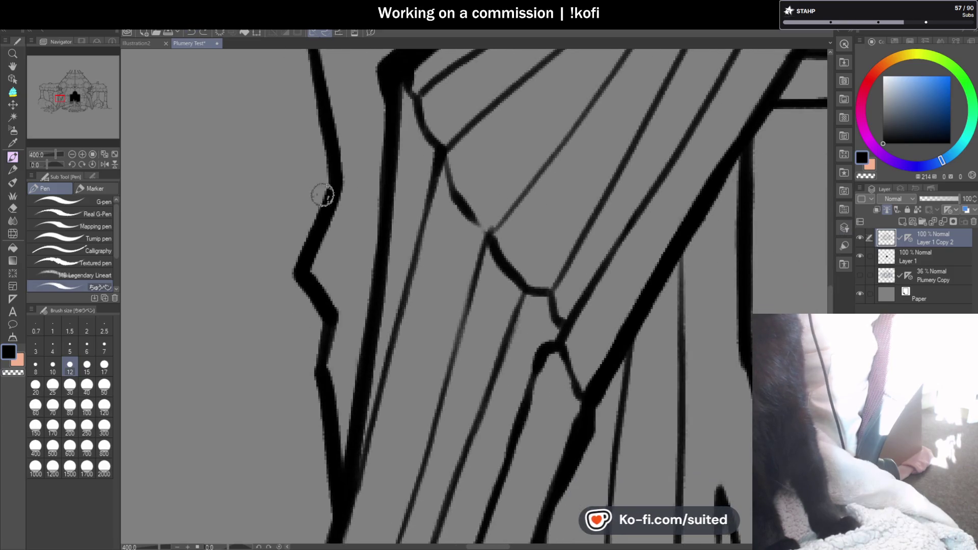
click(72, 154)
click(72, 155)
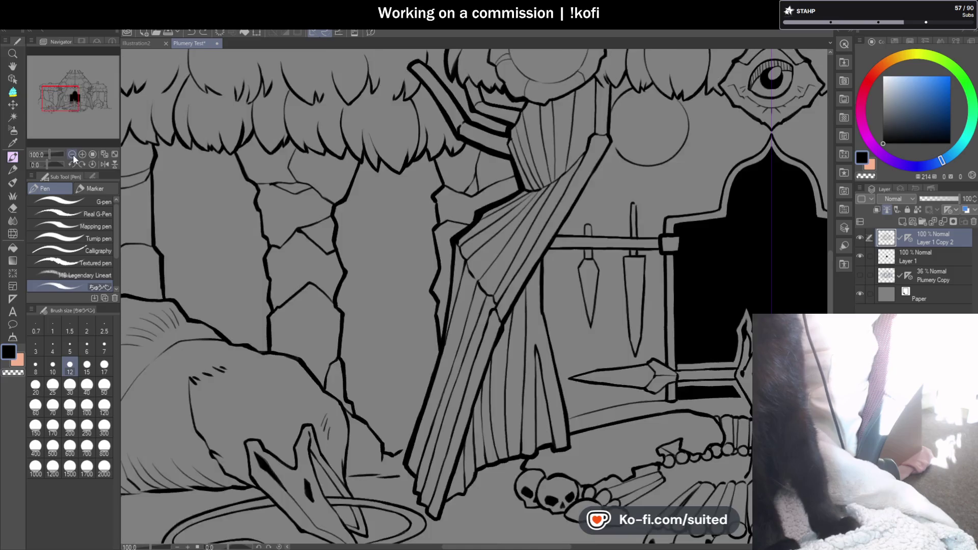
Zoom out to the whole tent, then zoom in and extend the curtain's left edge downward.
click(72, 154)
click(72, 155)
click(72, 154)
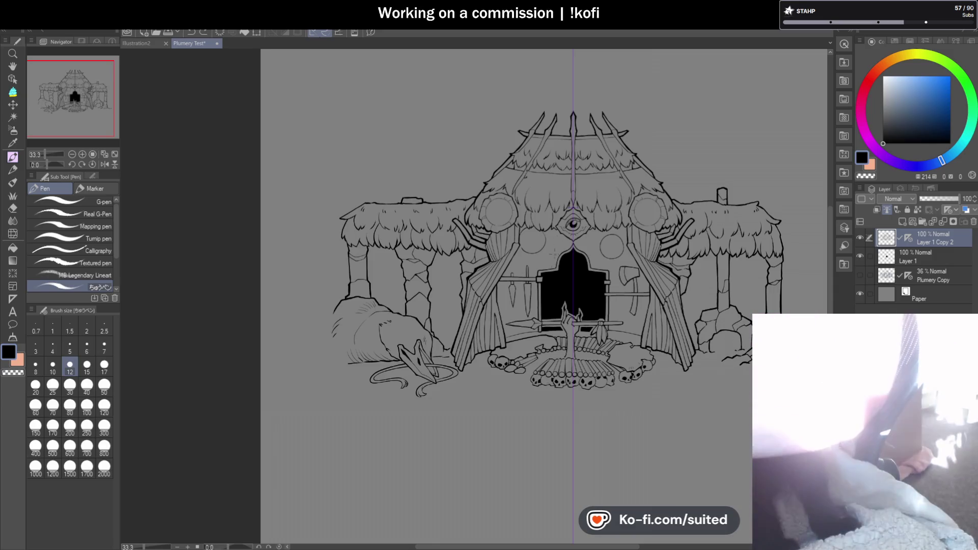
scroll(469, 377, up, 2)
scroll(470, 377, up, 2)
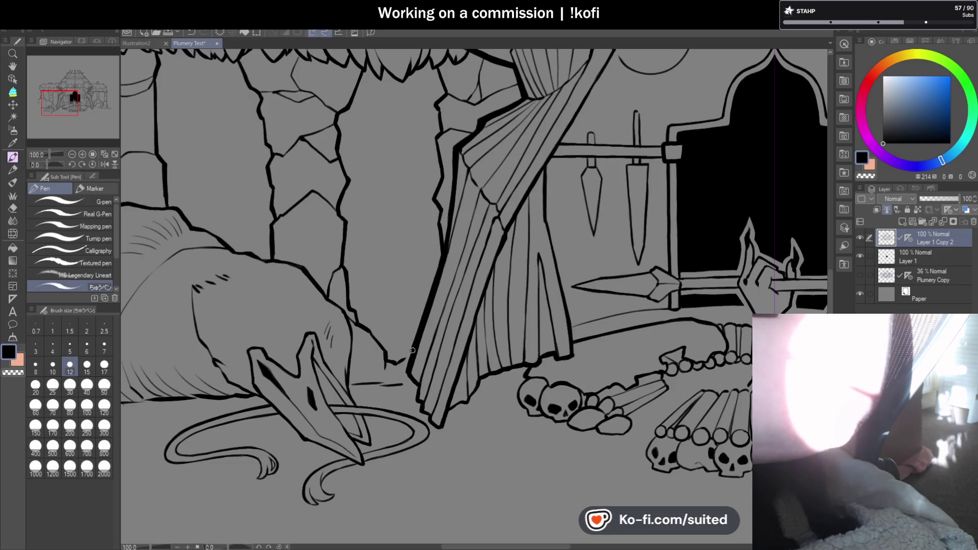
scroll(408, 321, up, 3)
drag(386, 337, 416, 374)
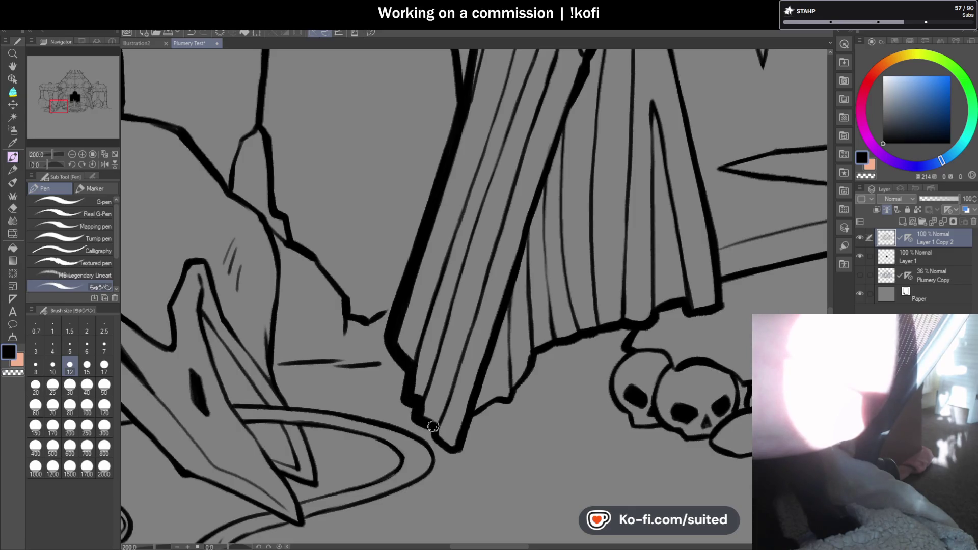
Thicken the curtain's right edge and darken its bottom edge, then zoom back out.
scroll(476, 425, up, 2)
mouse_move(430, 453)
mouse_down()
mouse_move(464, 379)
mouse_move(635, 255)
mouse_up()
scroll(558, 308, down, 2)
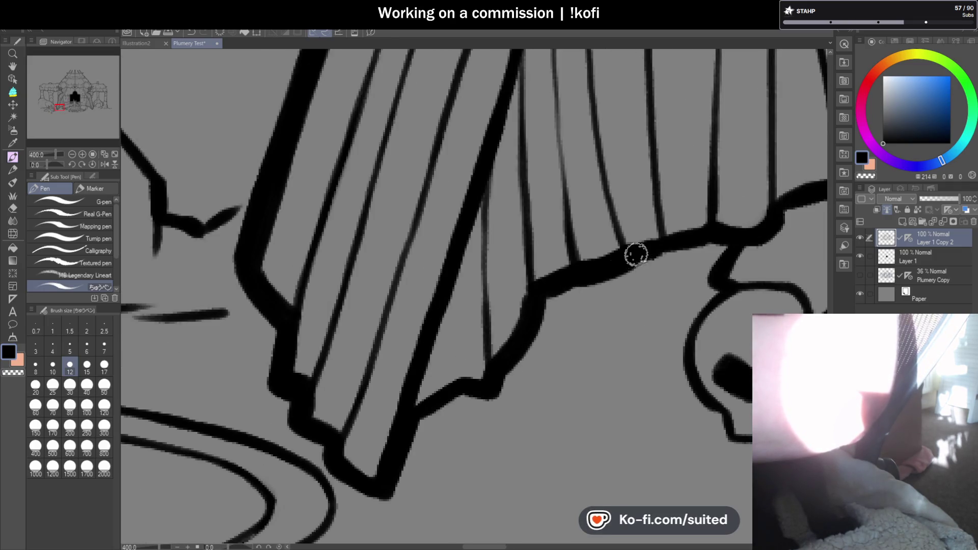
scroll(537, 323, down, 1)
scroll(557, 281, up, 1)
drag(545, 291, 617, 266)
scroll(536, 311, down, 6)
scroll(542, 329, down, 3)
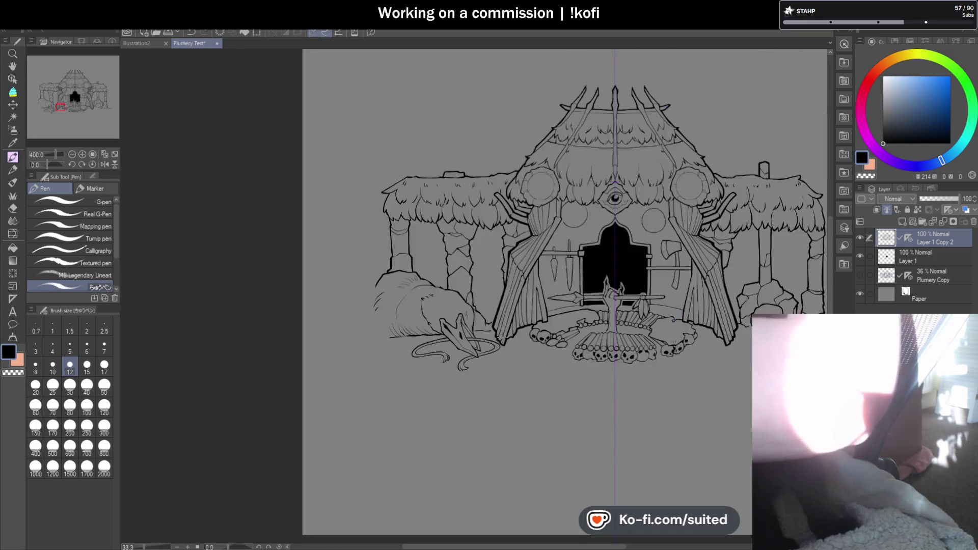
scroll(460, 289, down, 1)
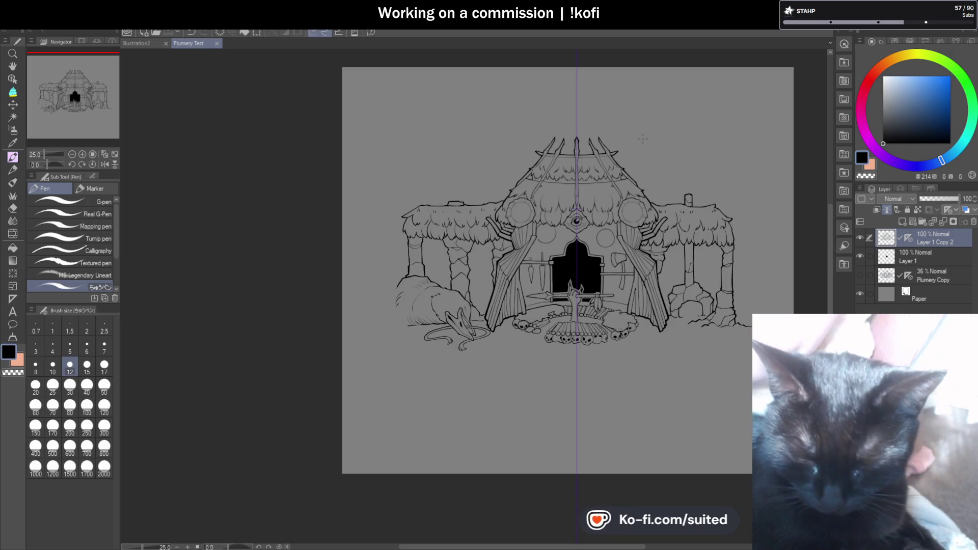
Add a short thatch stroke by the curtain pole, replacing the thin one with a darker stroke.
scroll(543, 234, up, 2)
scroll(533, 209, up, 3)
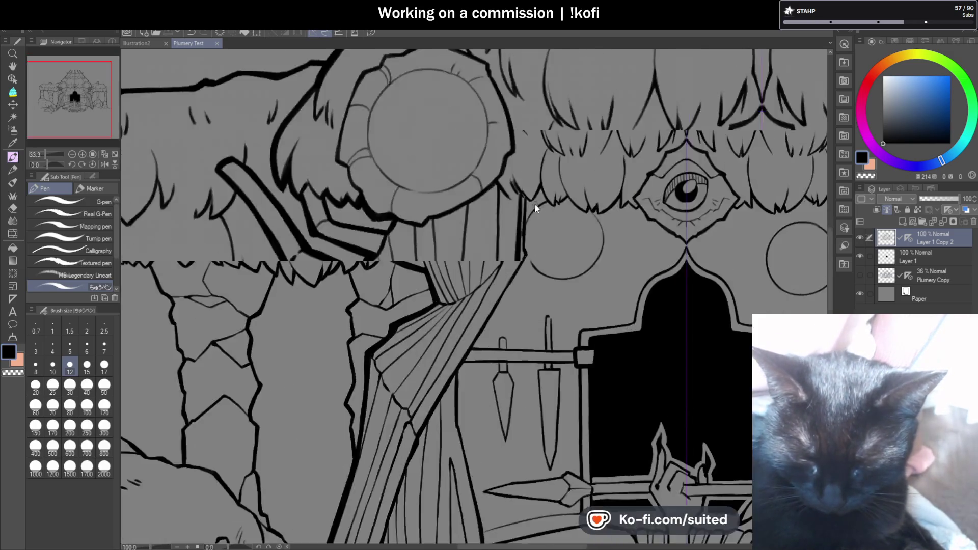
scroll(522, 203, up, 2)
drag(513, 203, 510, 173)
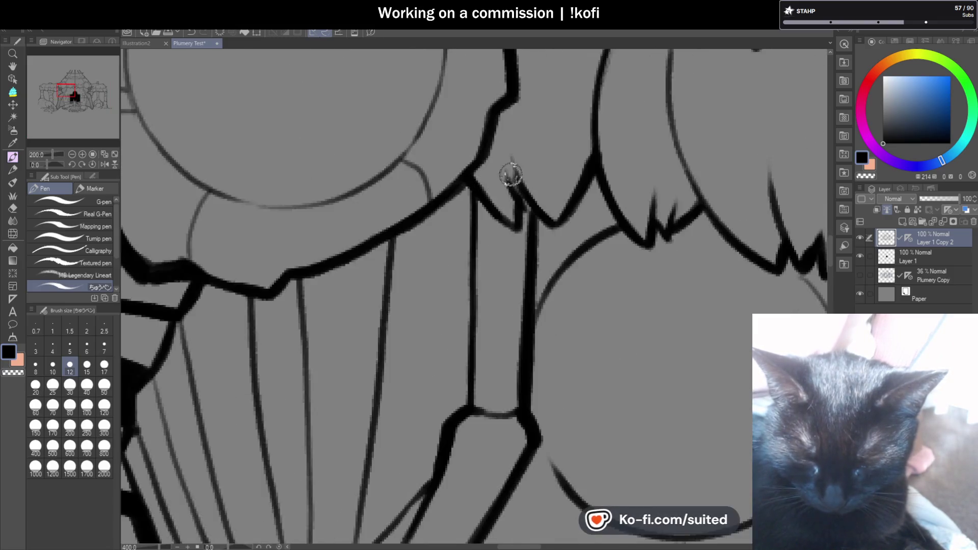
scroll(512, 175, up, 2)
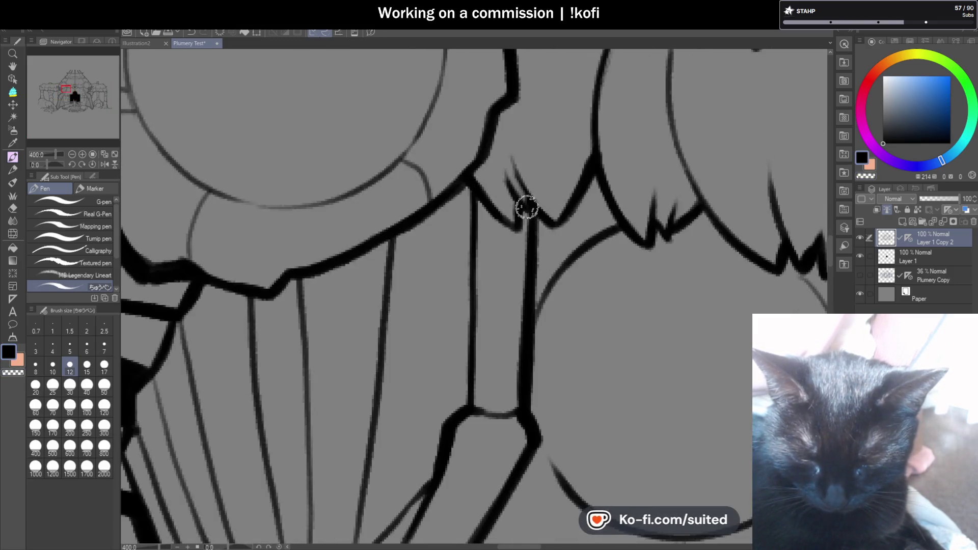
key(ctrl+z)
drag(523, 203, 518, 184)
Try thickening the pole line below the thatch, then undo that stroke.
drag(530, 218, 531, 379)
scroll(531, 380, down, 3)
scroll(537, 256, up, 2)
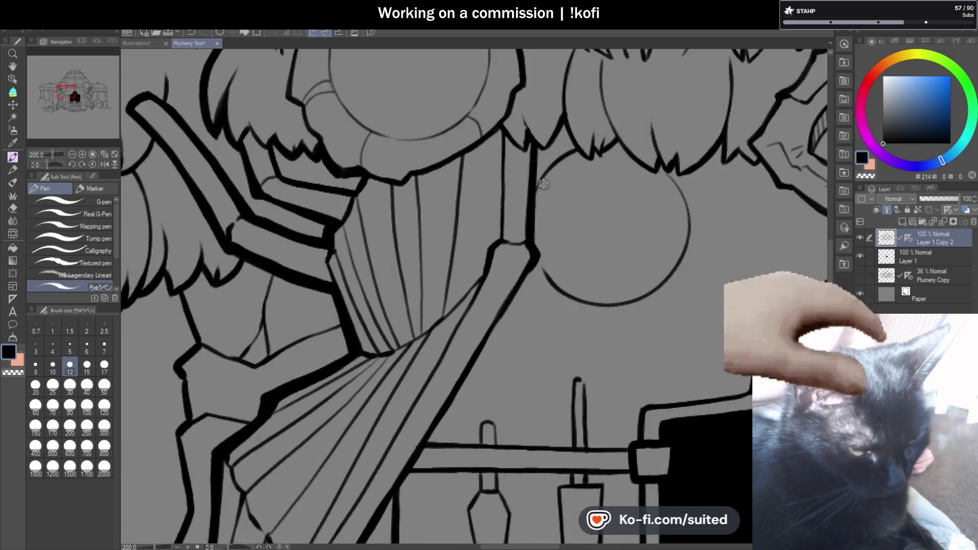
scroll(572, 145, down, 2)
scroll(540, 238, up, 1)
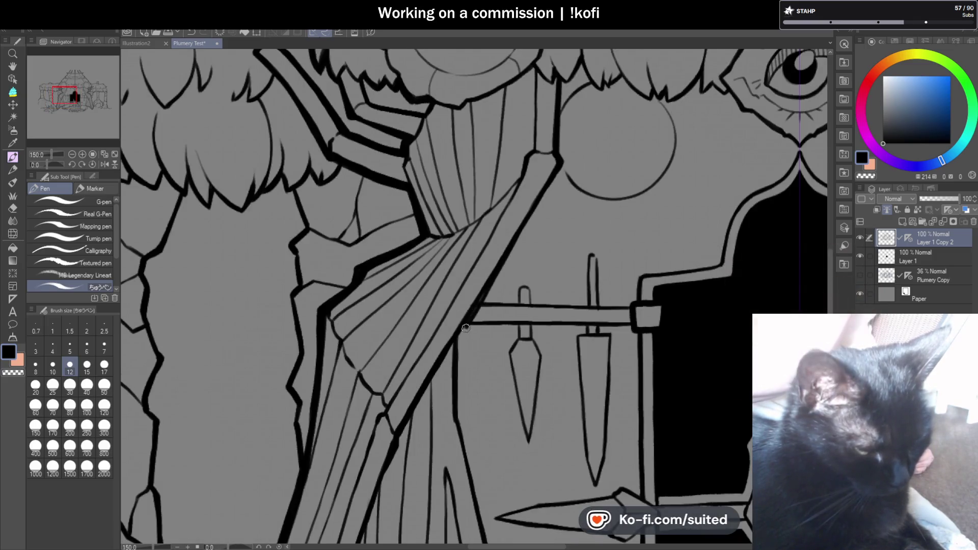
key(ctrl+z)
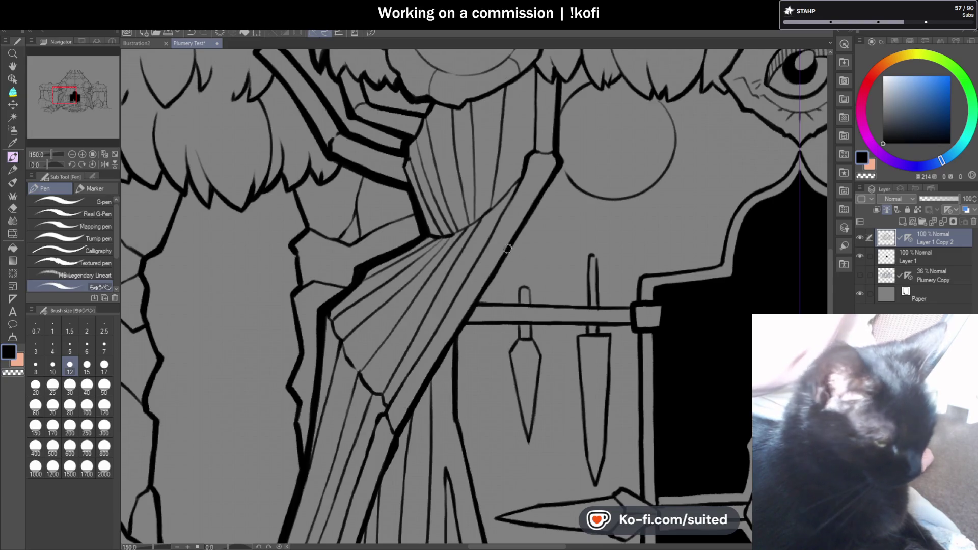
scroll(483, 291, down, 4)
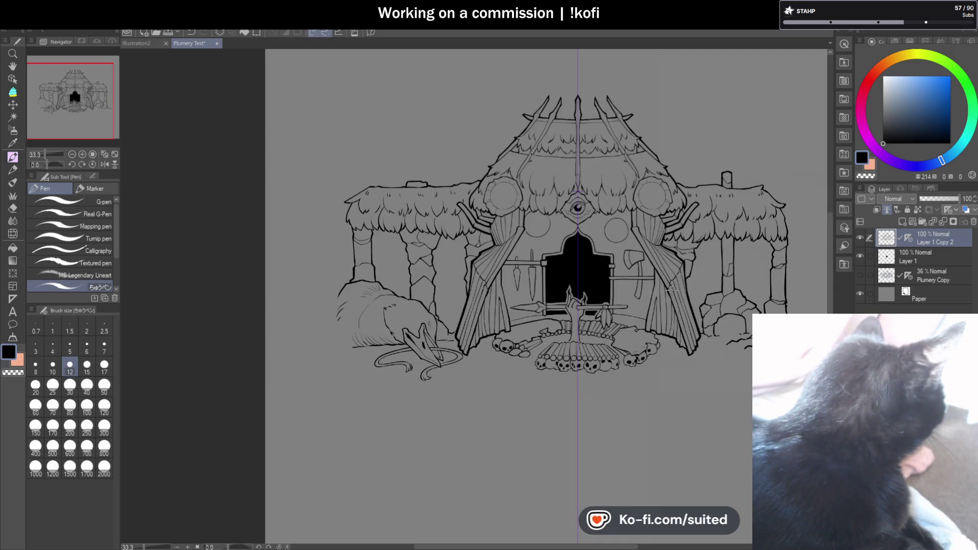
Thicken the roof's zigzag and diagonal lines and the small triangle's lower edge.
scroll(659, 162, up, 2)
scroll(658, 163, up, 3)
scroll(601, 173, up, 3)
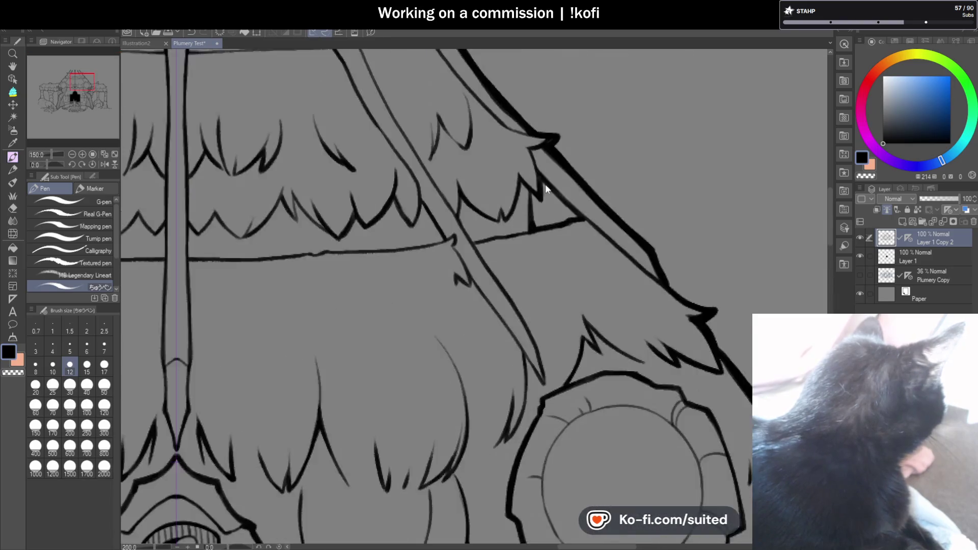
scroll(544, 184, up, 3)
drag(535, 178, 607, 249)
drag(537, 179, 514, 219)
drag(528, 266, 594, 245)
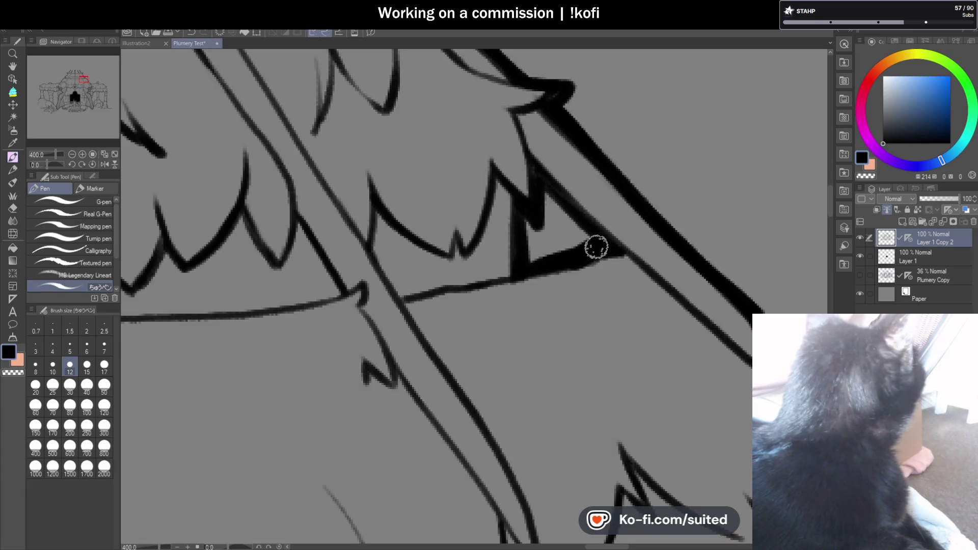
Ink both edges of the central pole's upper section and continue them further down.
scroll(564, 262, down, 2)
scroll(563, 262, down, 3)
scroll(636, 249, down, 1)
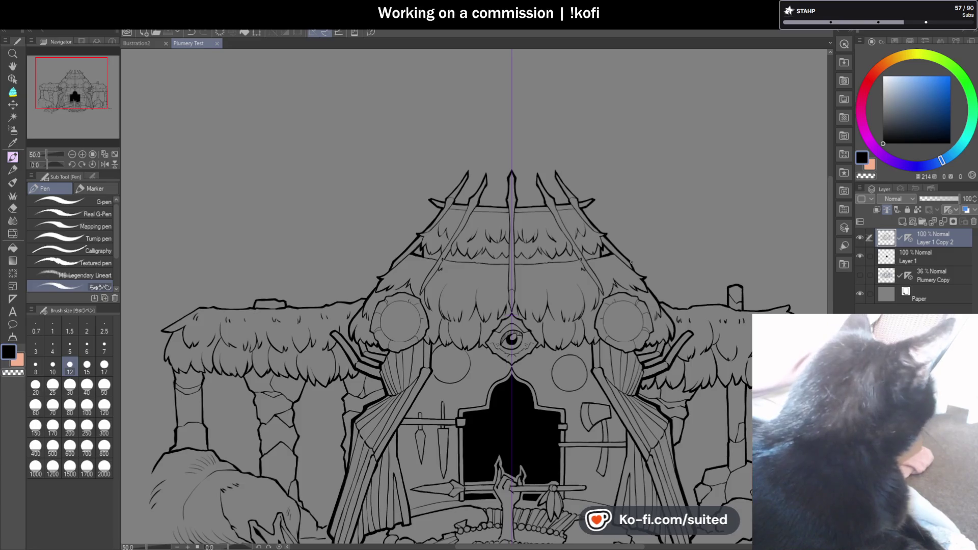
scroll(517, 280, up, 1)
scroll(516, 280, up, 1)
scroll(497, 206, up, 1)
drag(499, 133, 502, 177)
drag(526, 134, 524, 199)
drag(498, 151, 499, 252)
scroll(498, 290, down, 1)
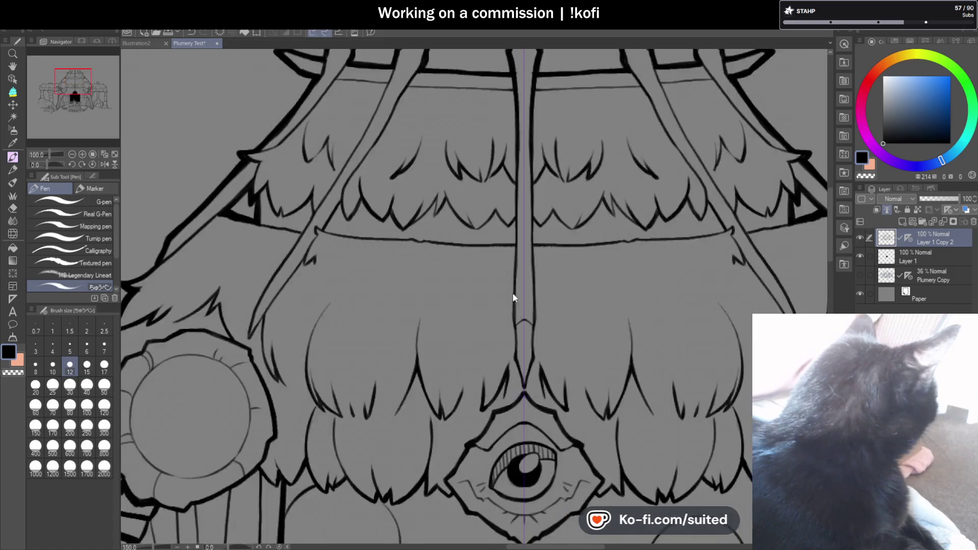
scroll(513, 292, up, 1)
drag(518, 124, 516, 207)
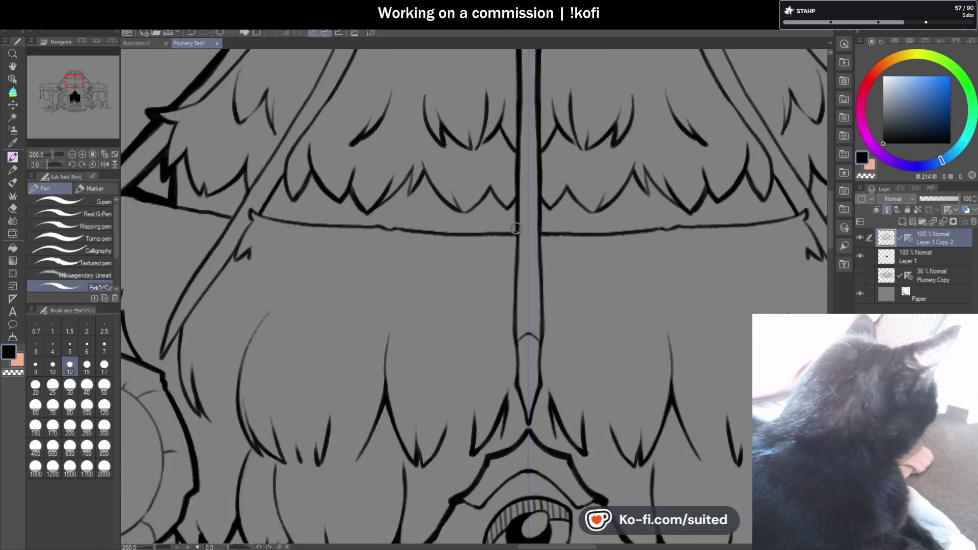
drag(513, 341, 519, 395)
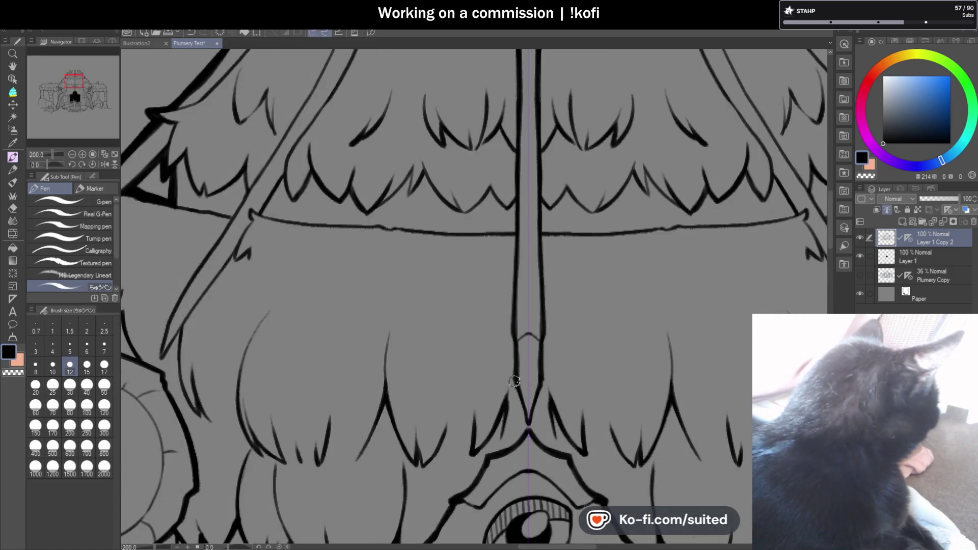
scroll(527, 351, down, 3)
scroll(417, 178, up, 2)
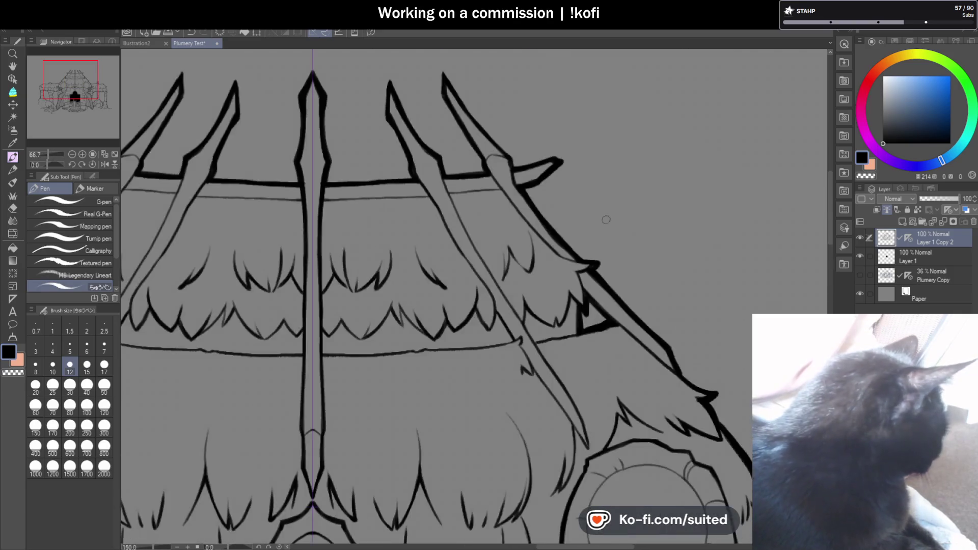
scroll(416, 178, up, 1)
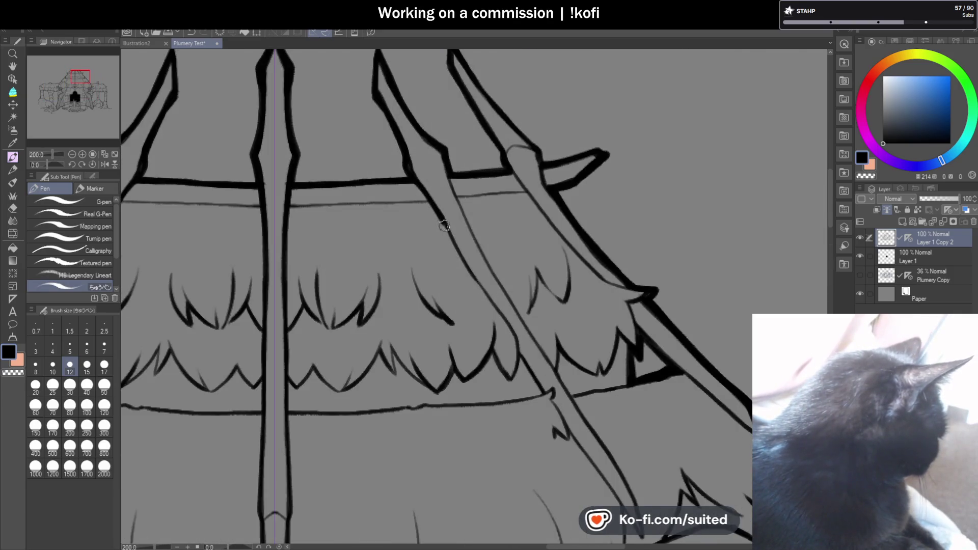
Thicken the central roof pole's left edge with several overlapping bold strokes.
drag(443, 225, 479, 288)
scroll(455, 217, down, 2)
scroll(484, 277, up, 2)
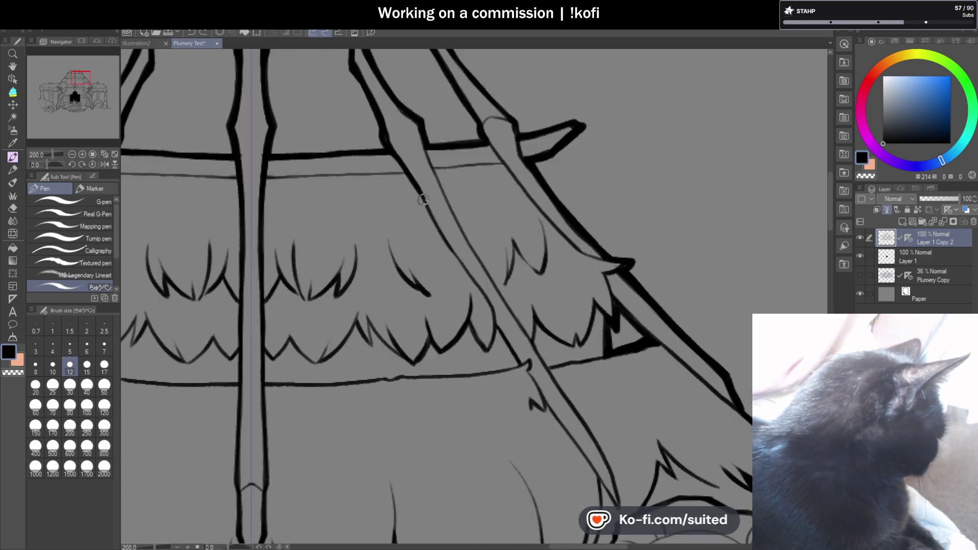
scroll(482, 277, up, 2)
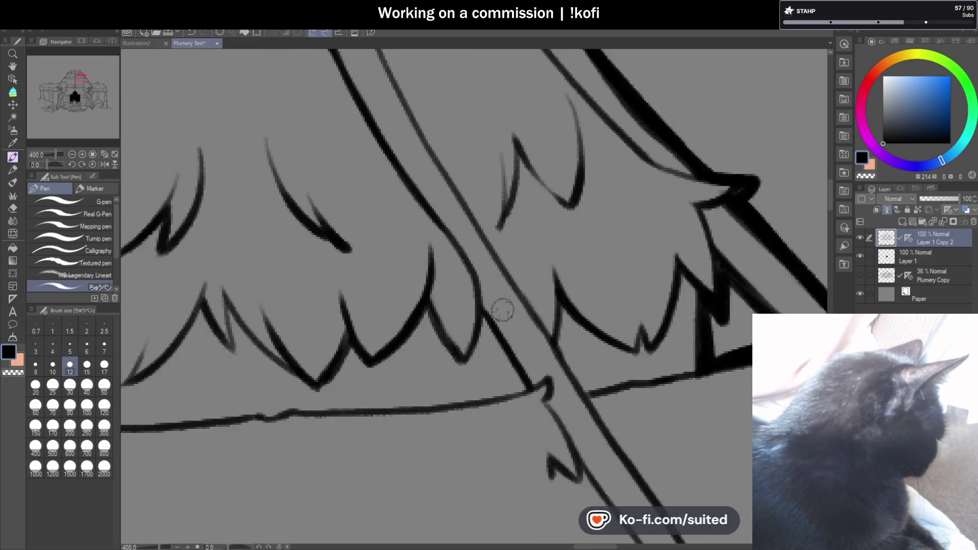
drag(437, 219, 486, 322)
scroll(486, 321, down, 3)
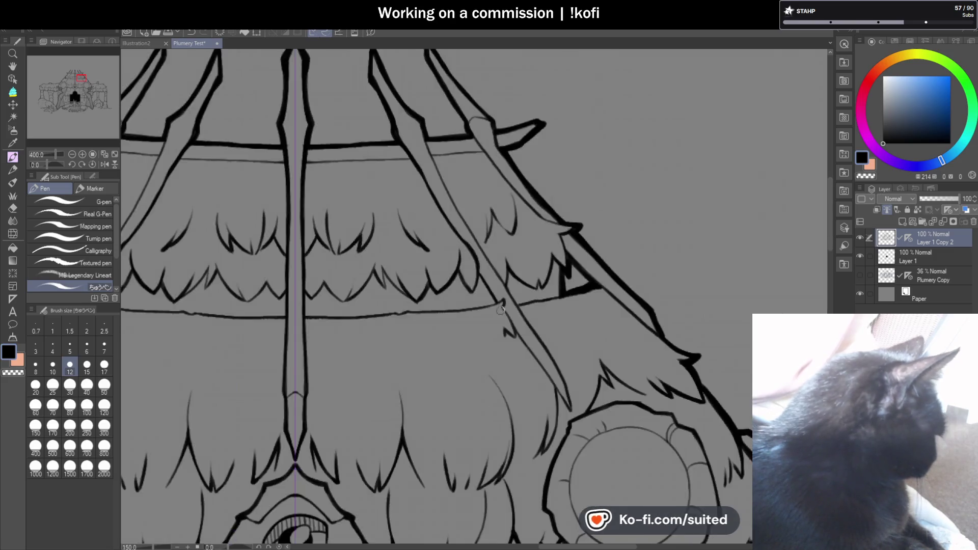
scroll(469, 262, up, 3)
drag(454, 241, 505, 316)
scroll(527, 237, down, 4)
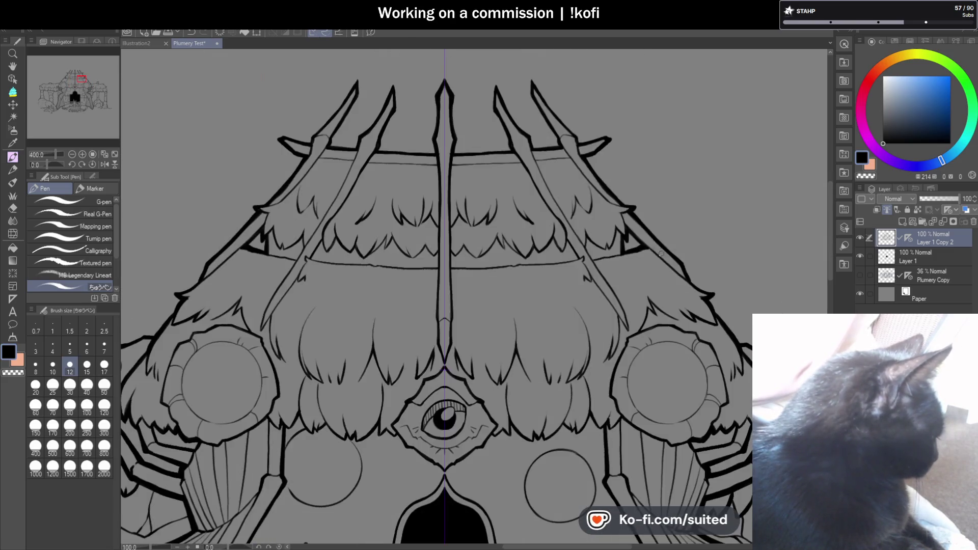
Tilt the canvas slightly, thicken the pole's right edge, and reset the zoom to 100%.
drag(45, 165, 47, 165)
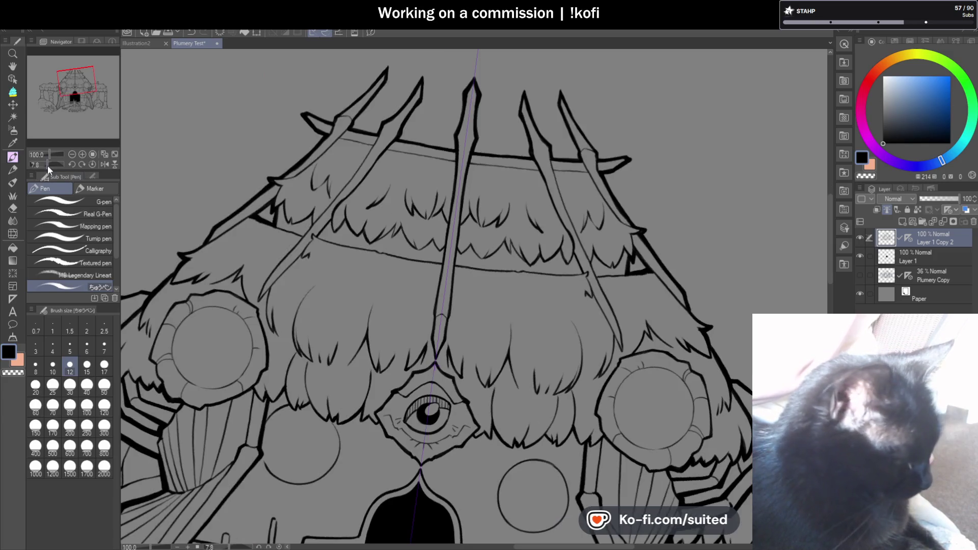
scroll(631, 186, up, 2)
scroll(538, 130, up, 2)
mouse_move(515, 131)
mouse_down()
mouse_move(665, 374)
mouse_move(713, 388)
mouse_up()
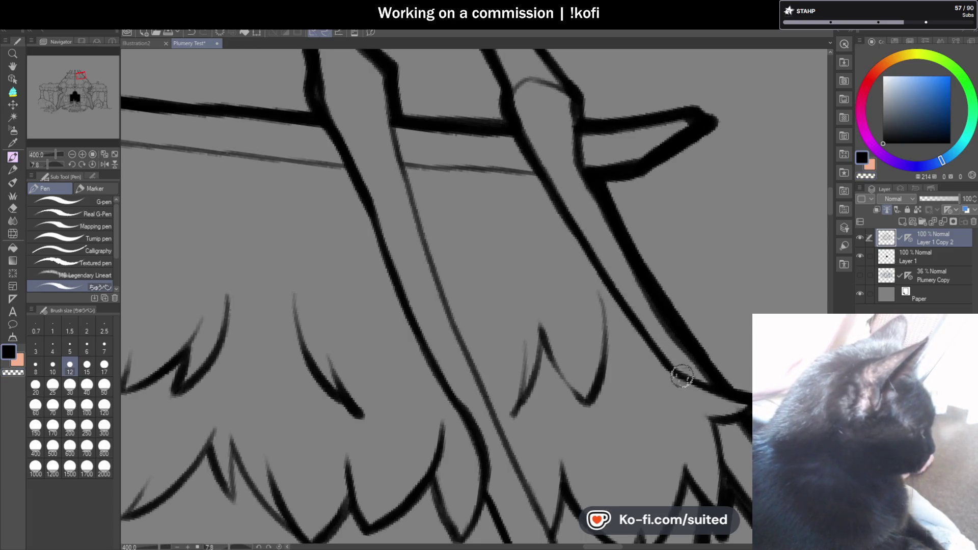
key(c)
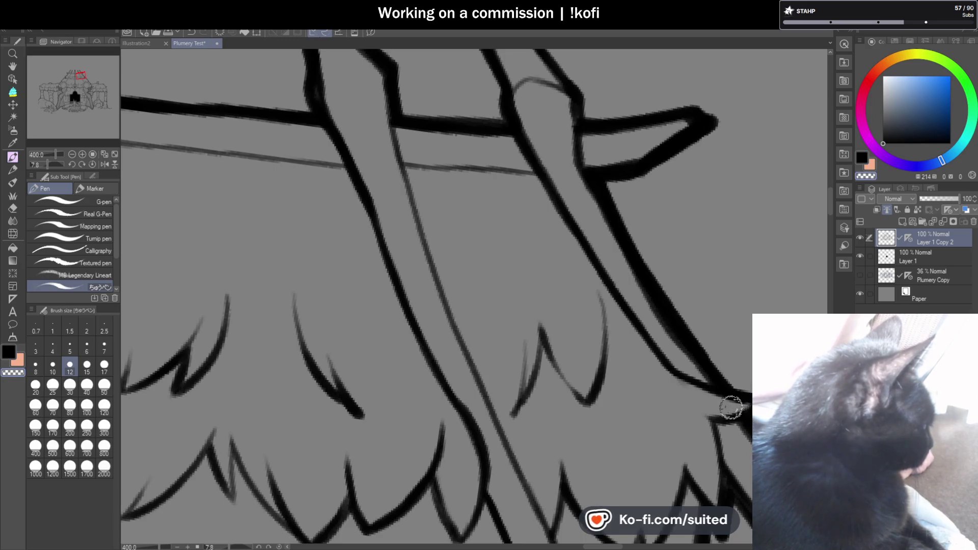
key(c)
key(ctrl+alt+0)
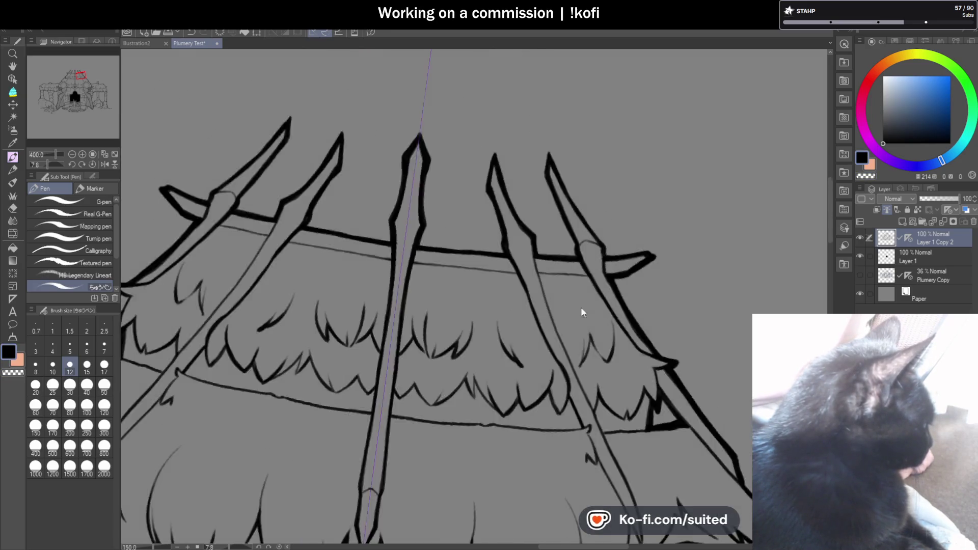
Rotate the canvas nearly sideways and ink a thick outline down the roof branch to the crossbar.
drag(49, 164, 55, 166)
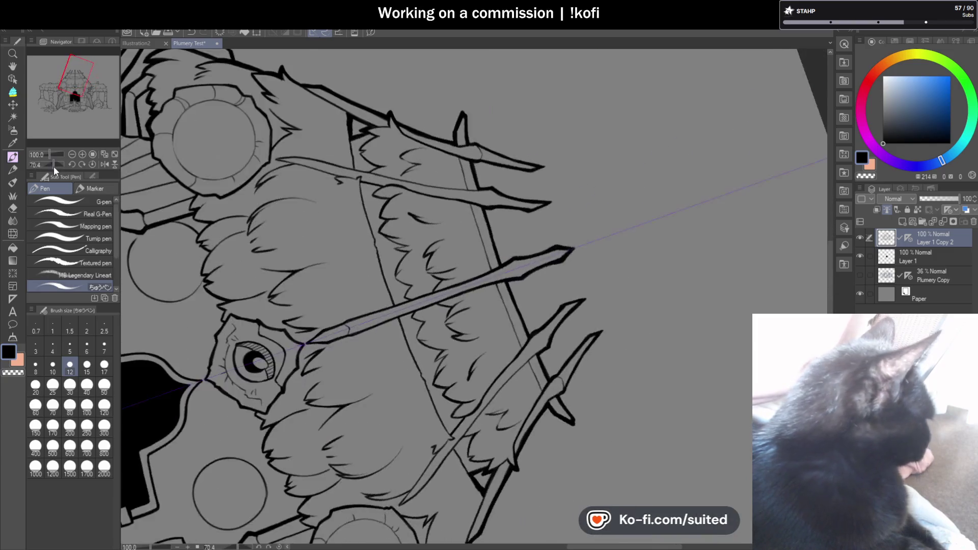
scroll(496, 153, up, 5)
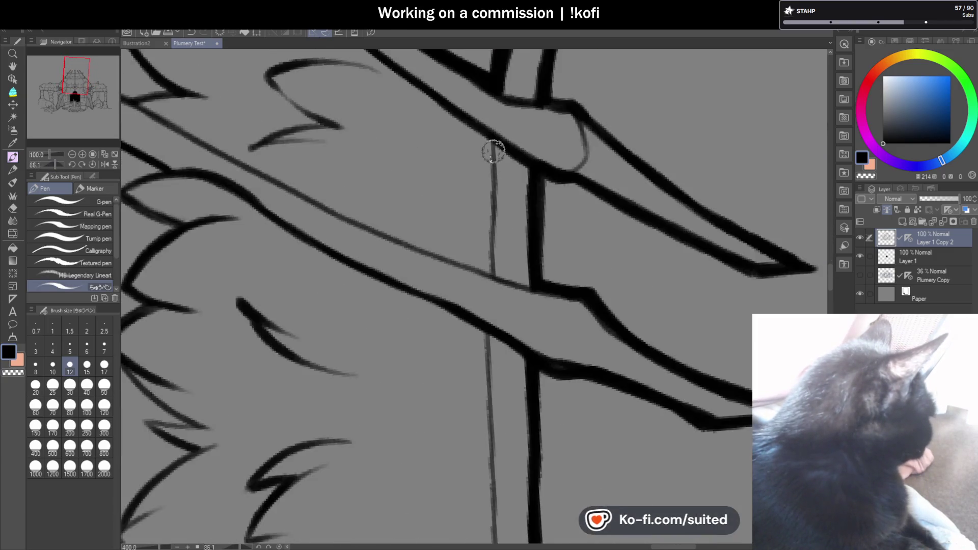
scroll(517, 156, down, 3)
scroll(518, 156, up, 1)
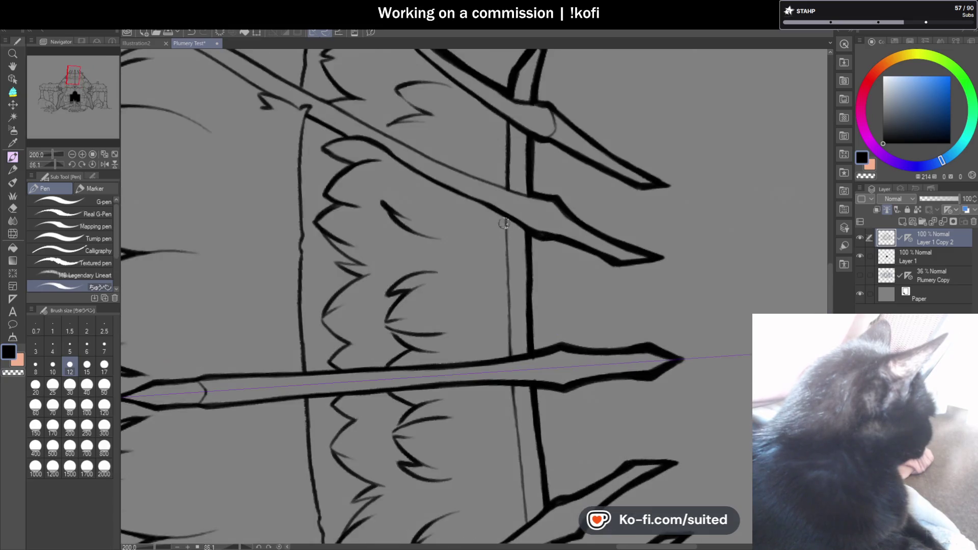
scroll(522, 267, down, 4)
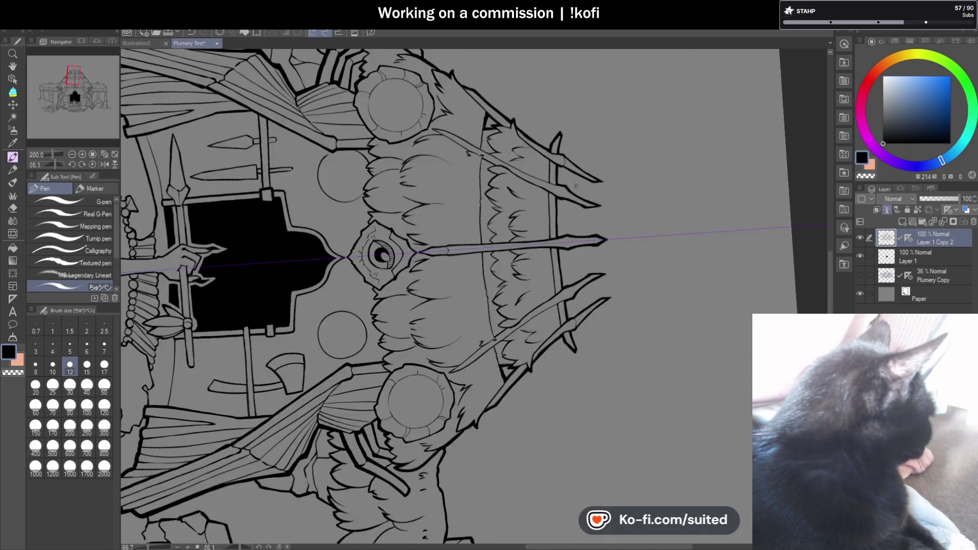
scroll(476, 130, up, 2)
scroll(475, 127, up, 1)
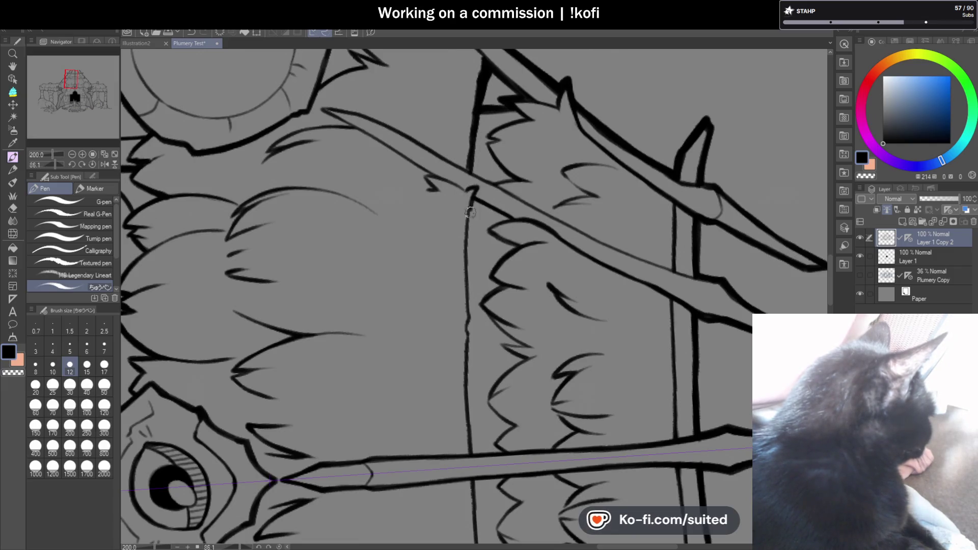
drag(467, 243, 469, 320)
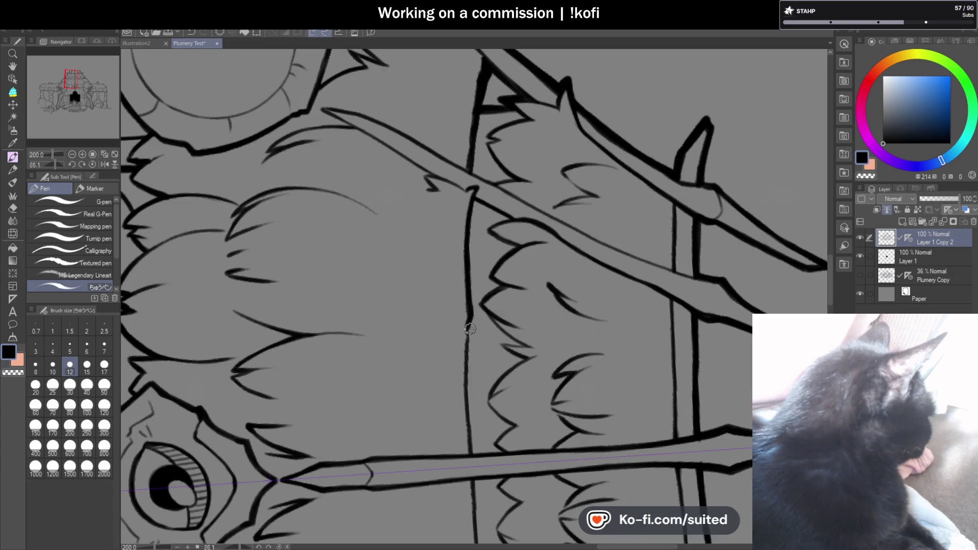
drag(467, 378, 472, 448)
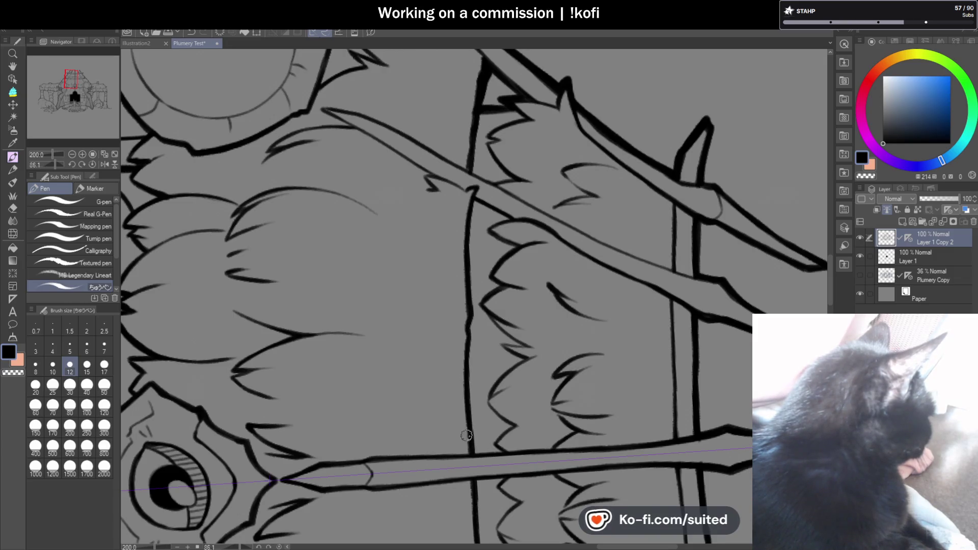
scroll(466, 436, down, 3)
Return the canvas upright and thicken the left edge of the diagonal roof branch, including its lower part.
key(ctrl+0)
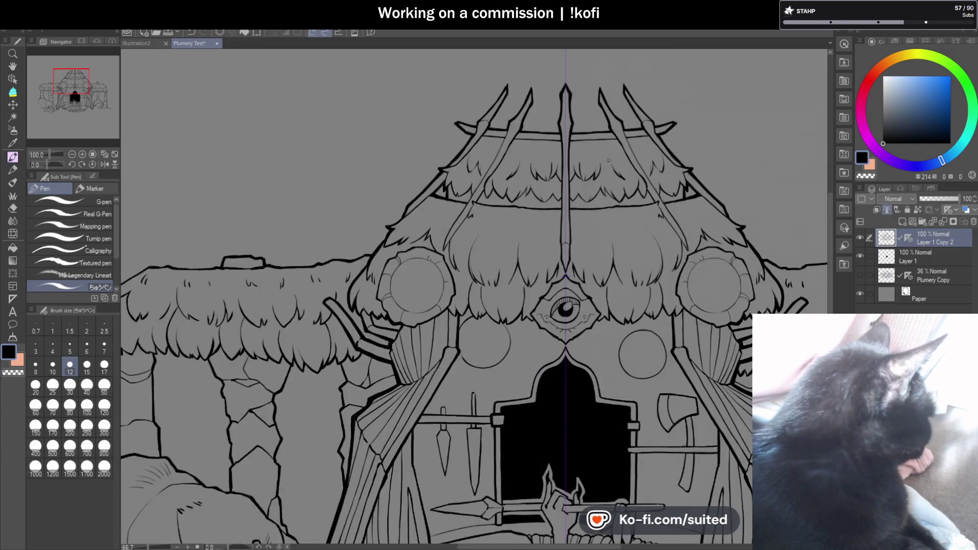
scroll(469, 193, up, 1)
scroll(441, 285, up, 1)
scroll(458, 229, up, 1)
scroll(511, 128, up, 1)
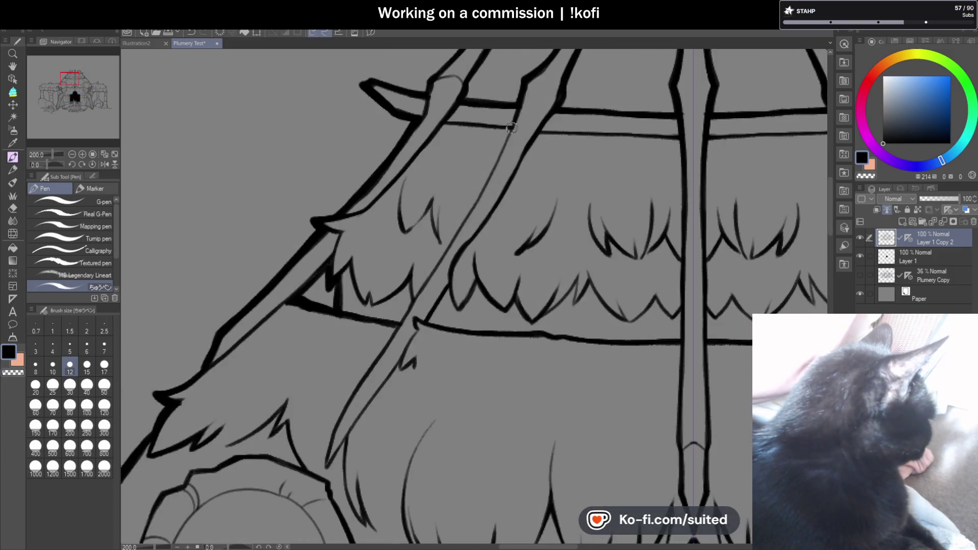
drag(511, 130, 467, 216)
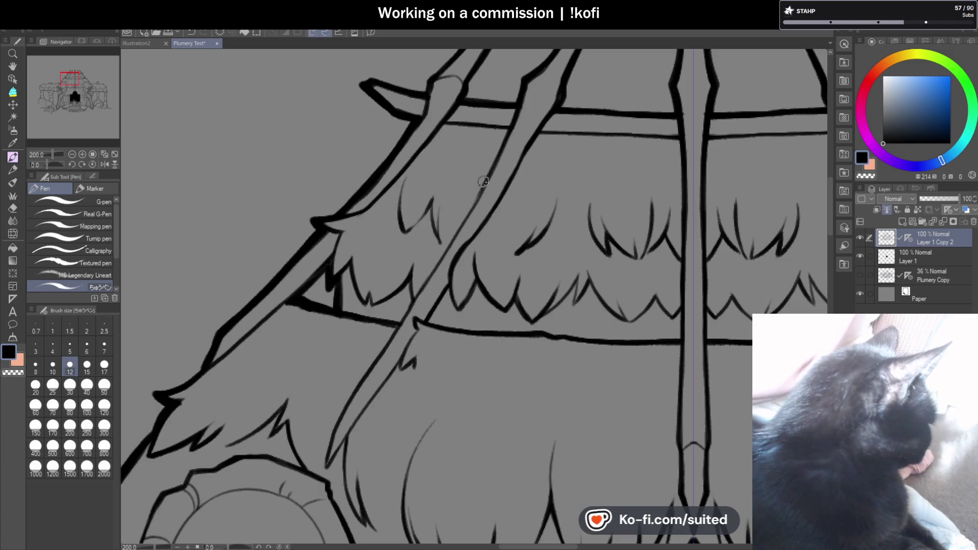
scroll(467, 216, down, 2)
scroll(483, 189, up, 1)
scroll(503, 159, up, 1)
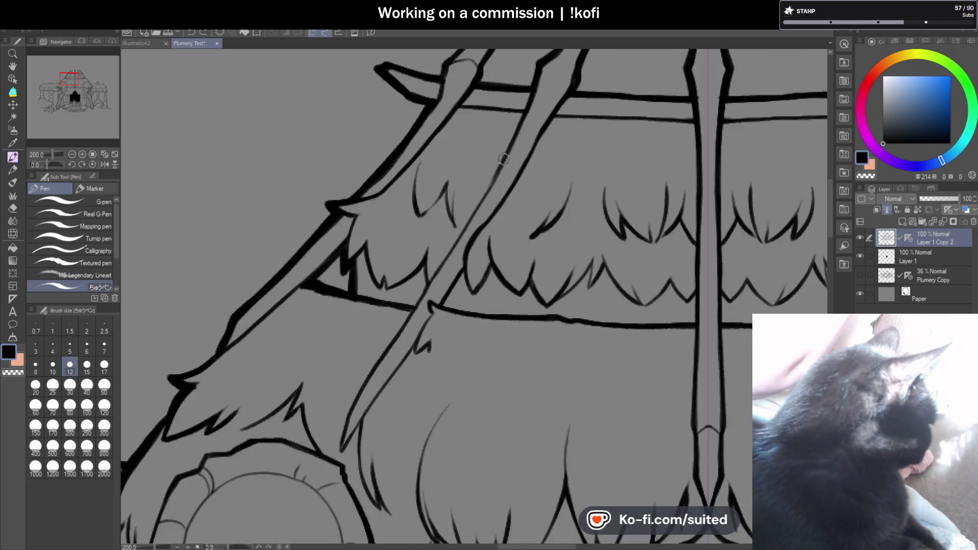
drag(493, 179, 468, 219)
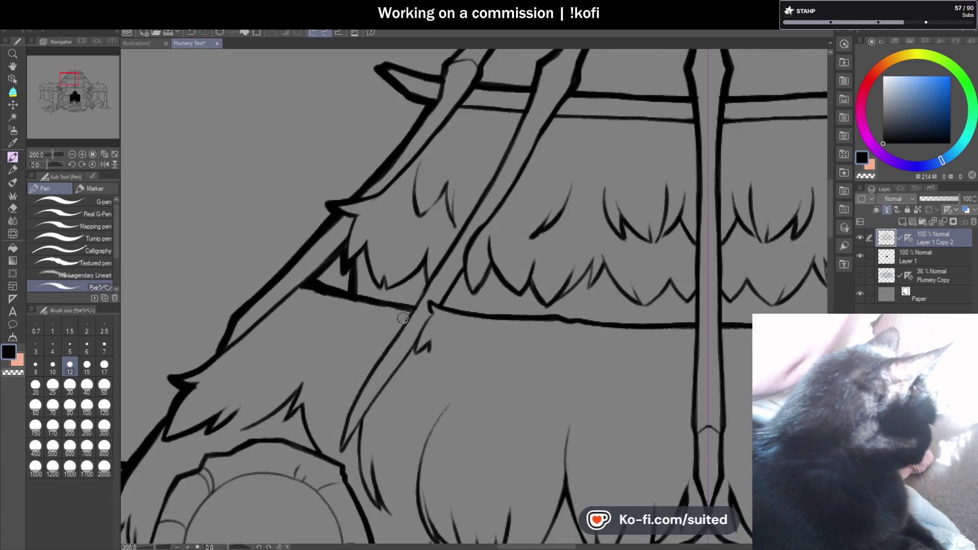
mouse_move(439, 268)
mouse_down()
mouse_move(403, 324)
mouse_move(411, 347)
mouse_move(490, 261)
mouse_up()
scroll(407, 320, down, 2)
scroll(472, 249, up, 2)
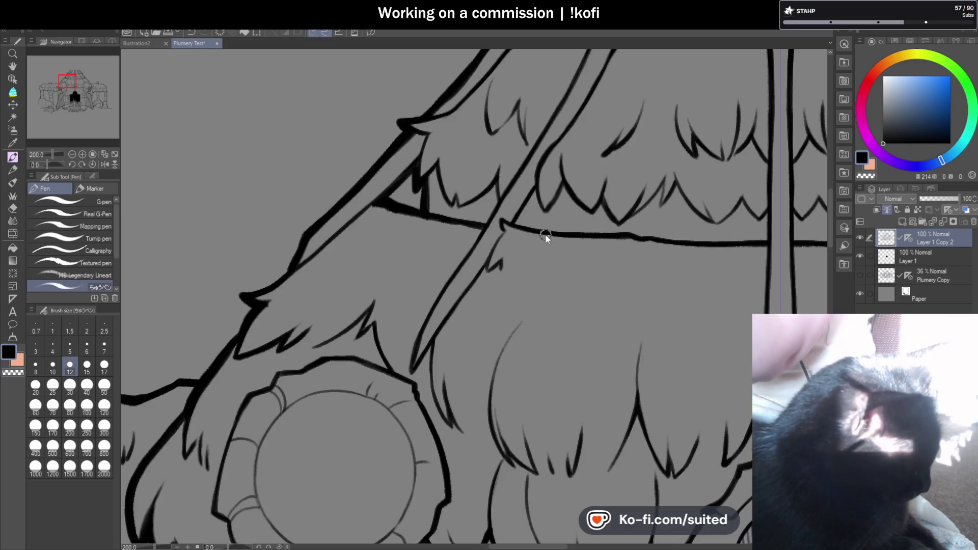
Save the drawing.
key(ctrl+s)
scroll(545, 238, down, 2)
scroll(545, 238, down, 2)
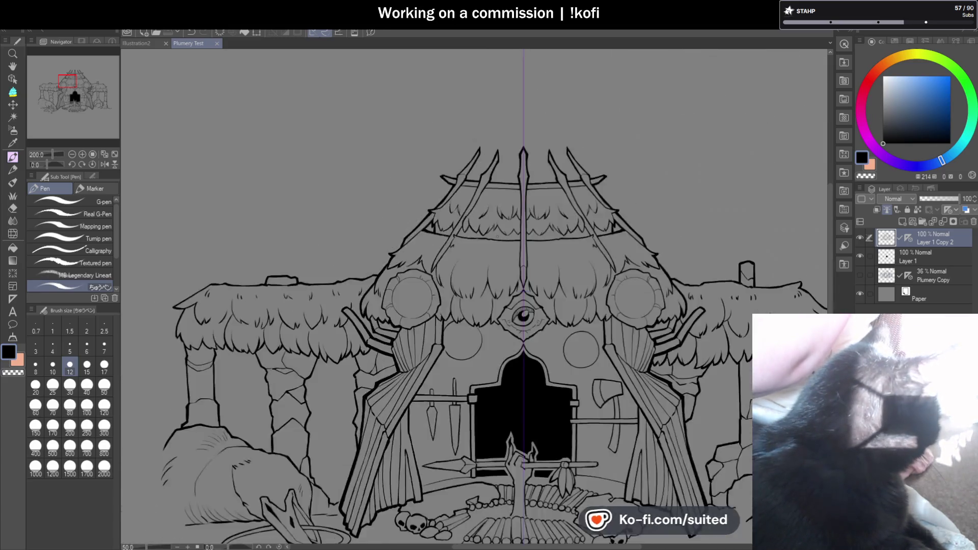
scroll(545, 238, down, 1)
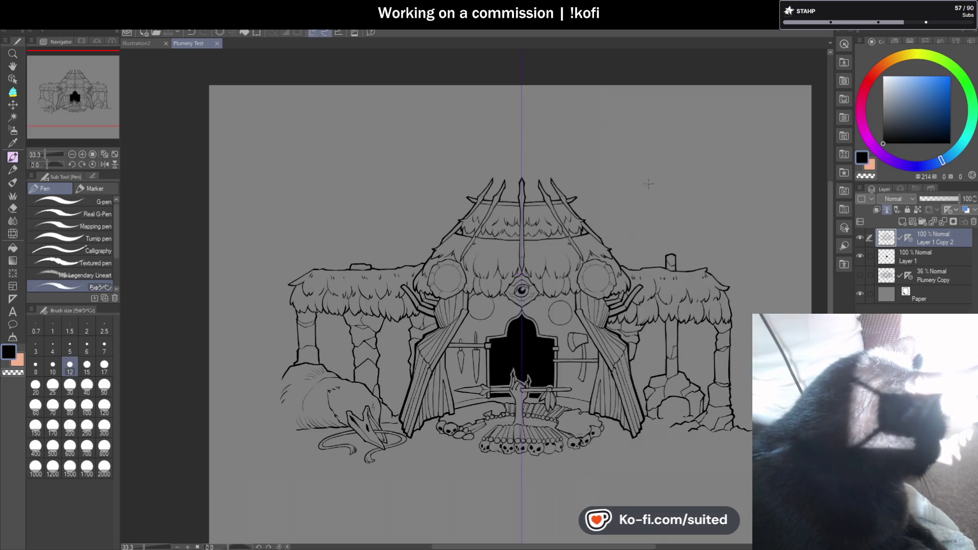
scroll(687, 212, down, 1)
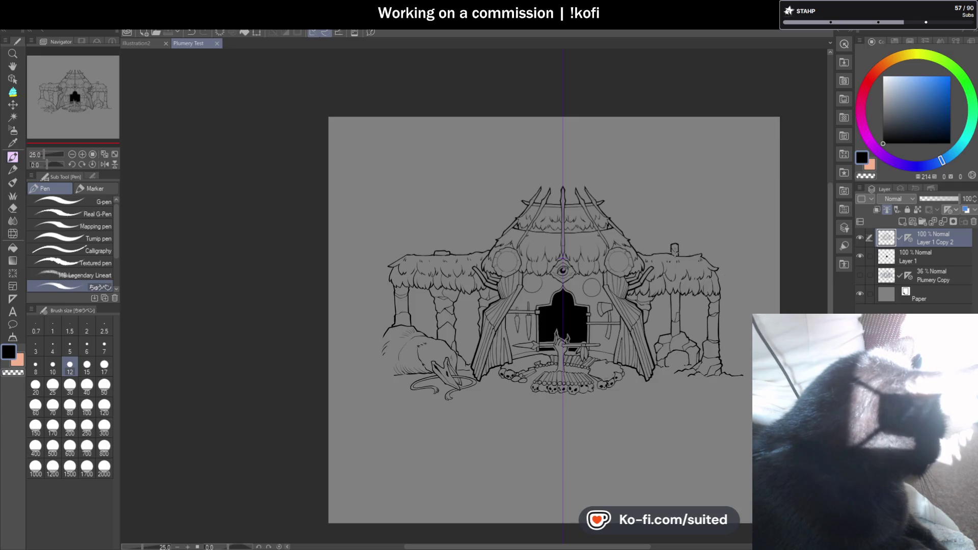
scroll(662, 255, up, 2)
scroll(662, 254, up, 3)
scroll(662, 254, up, 1)
scroll(618, 287, down, 2)
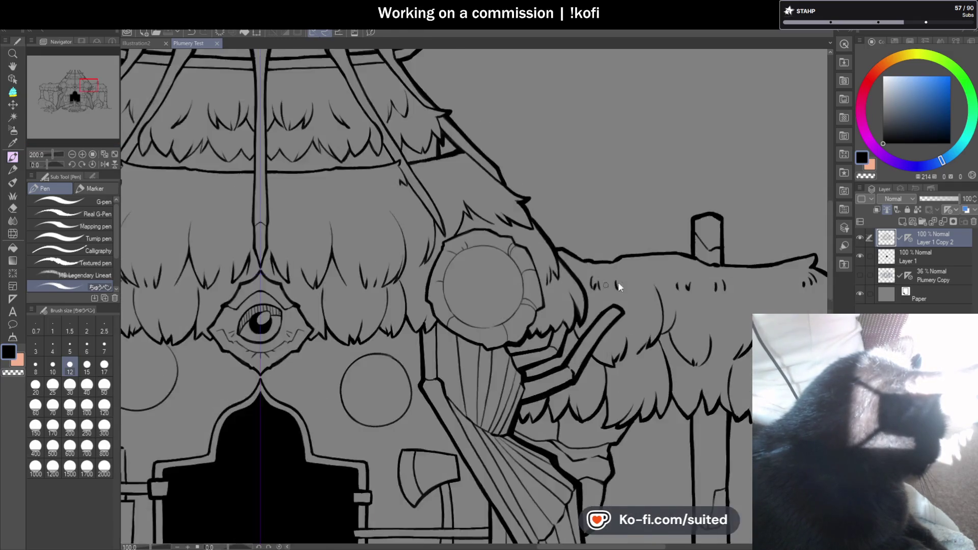
scroll(618, 286, down, 4)
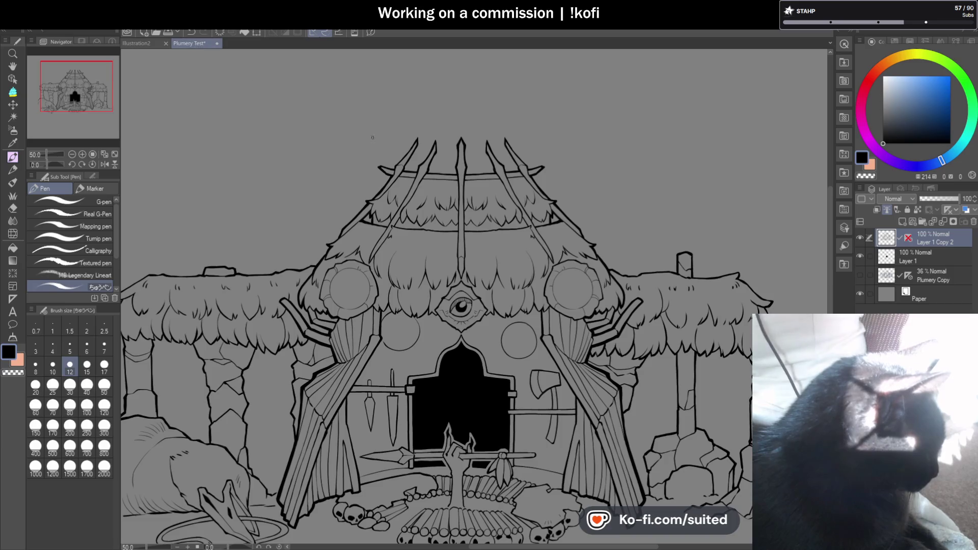
scroll(642, 269, down, 1)
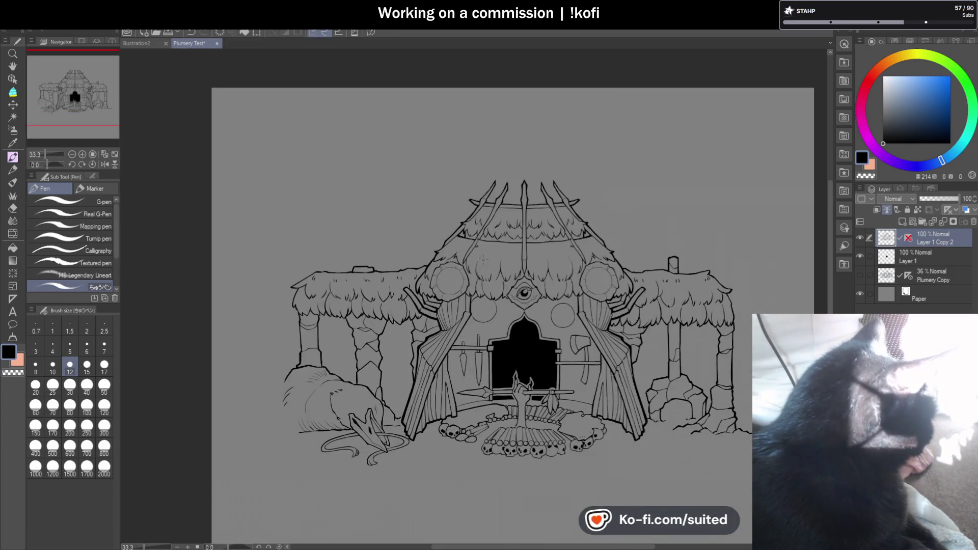
scroll(482, 260, up, 5)
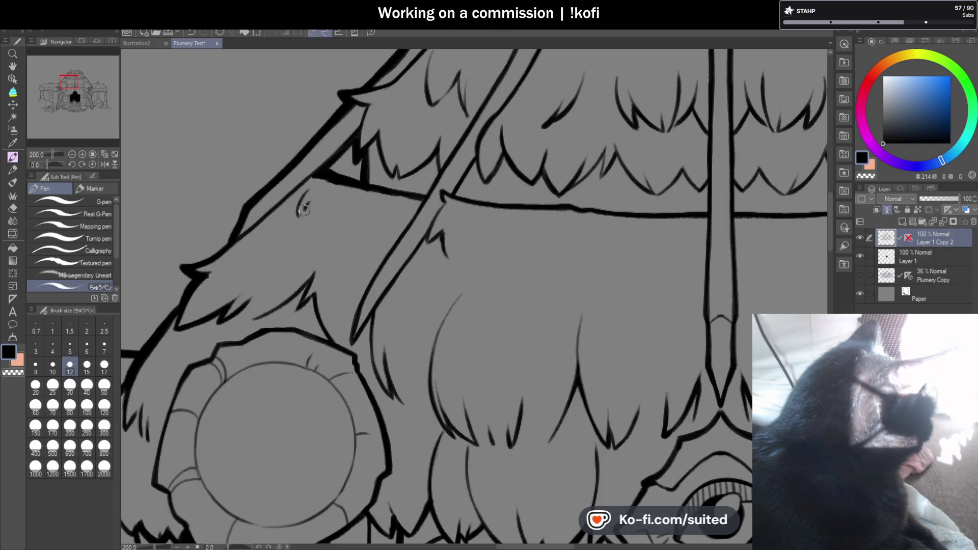
Draw a thatch strand below the zigzag and short hair-like strokes on the lower roof.
scroll(367, 211, down, 2)
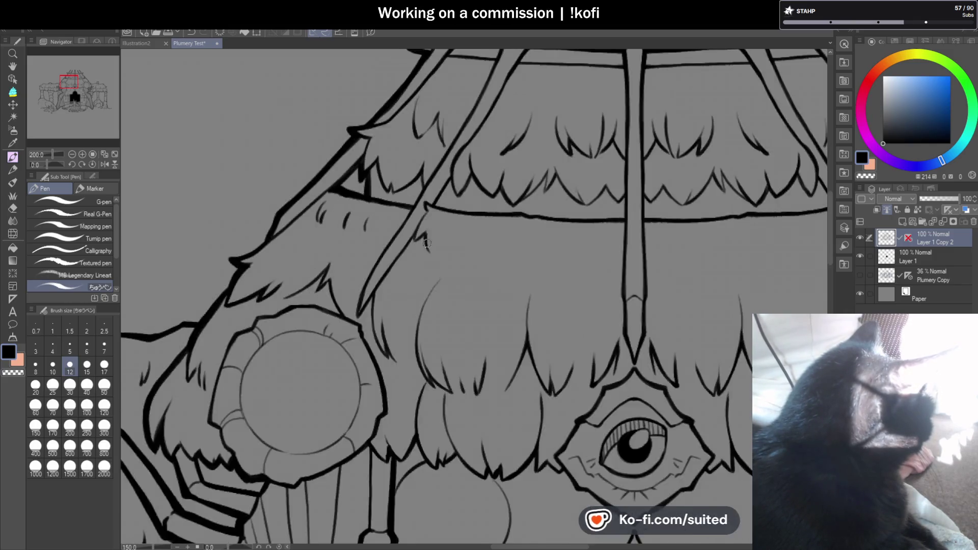
scroll(578, 269, down, 2)
scroll(579, 269, up, 2)
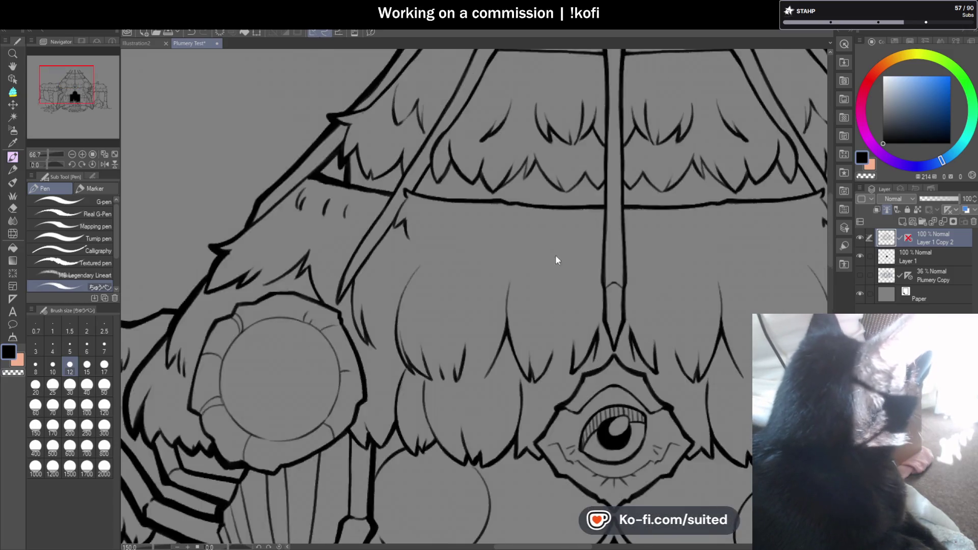
scroll(557, 262, up, 1)
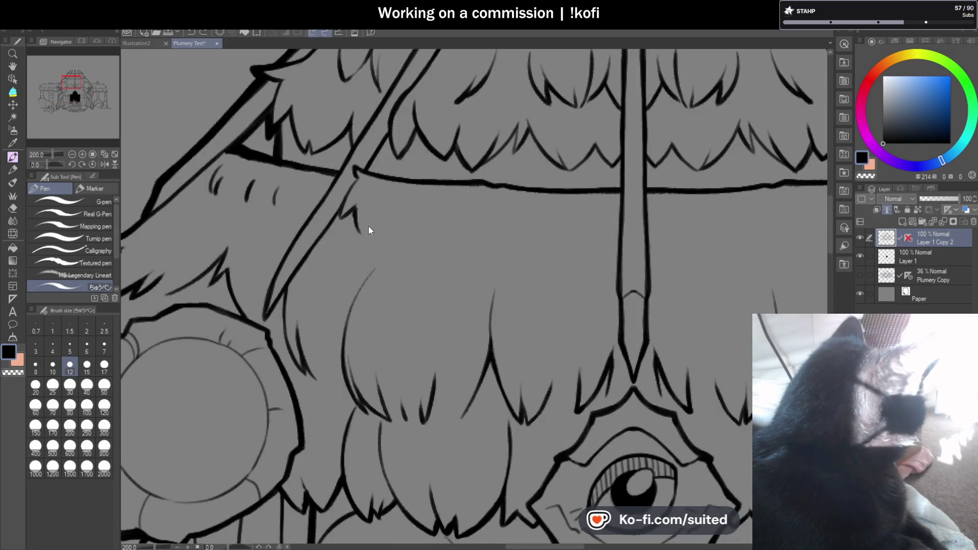
mouse_move(377, 218)
mouse_down()
mouse_move(383, 262)
mouse_move(414, 236)
mouse_up()
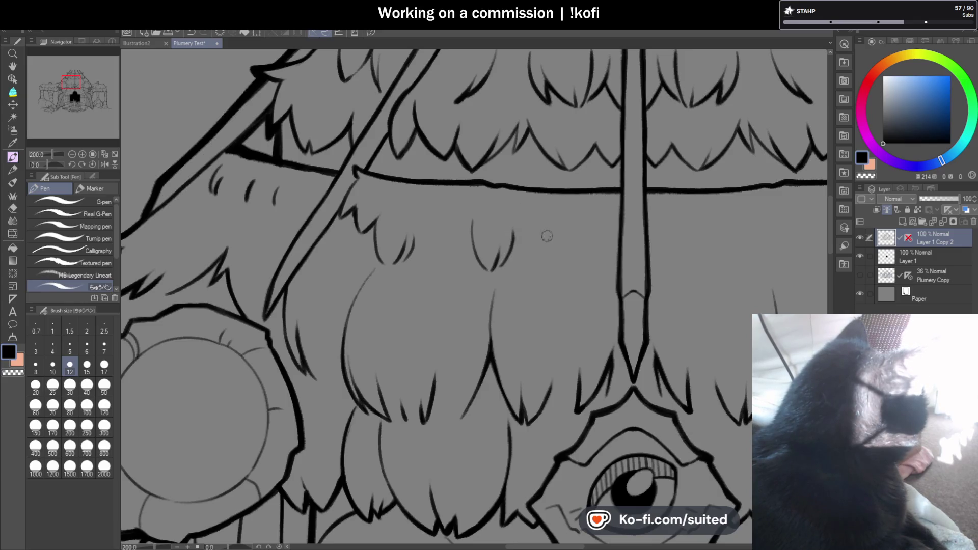
drag(550, 239, 590, 255)
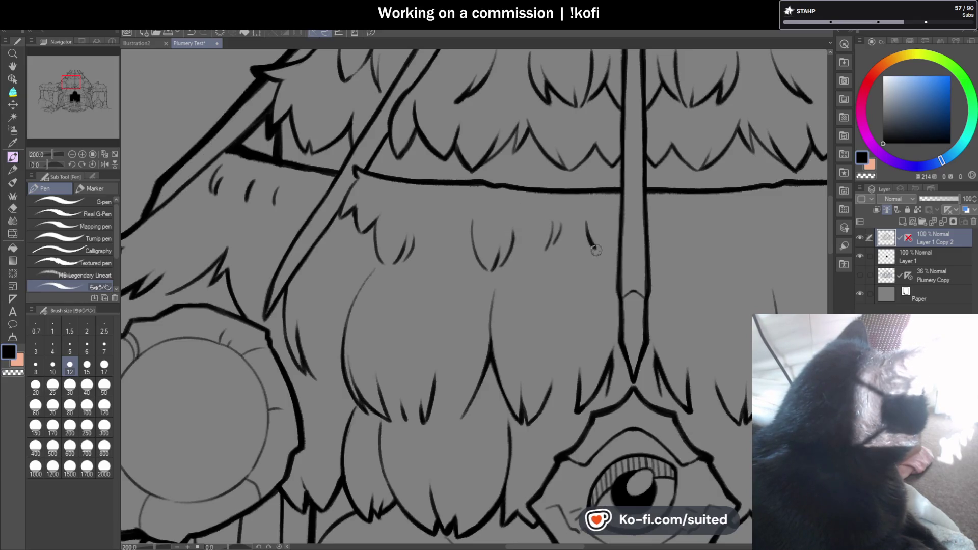
scroll(528, 258, down, 3)
scroll(527, 262, down, 1)
scroll(527, 258, up, 2)
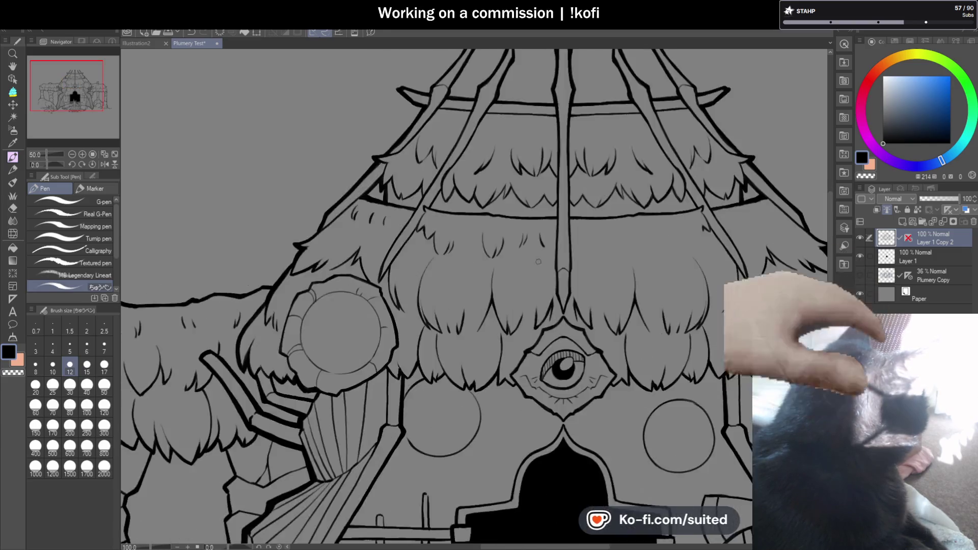
scroll(527, 258, up, 1)
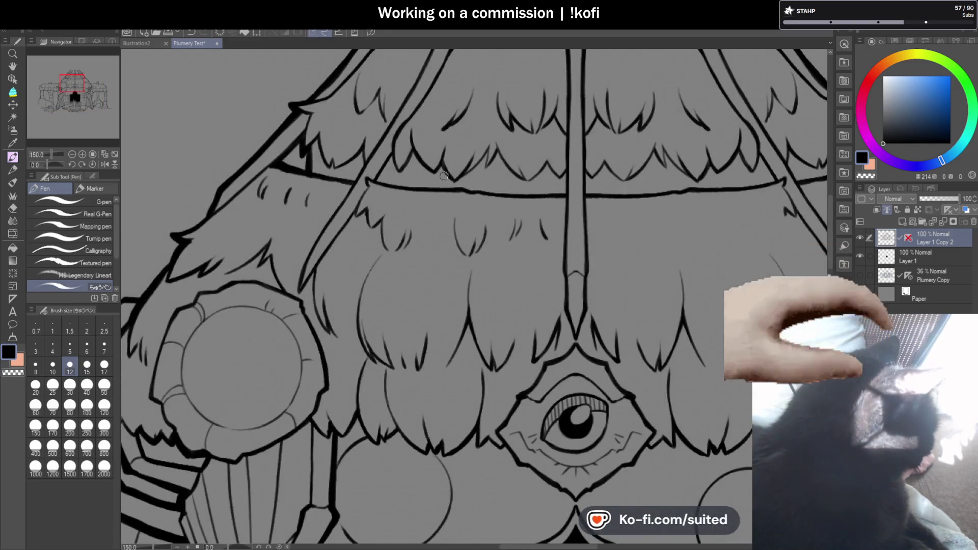
Choose Lasso selection, show the vertical ruler line through the hut's centre, and return to the pen.
key(m)
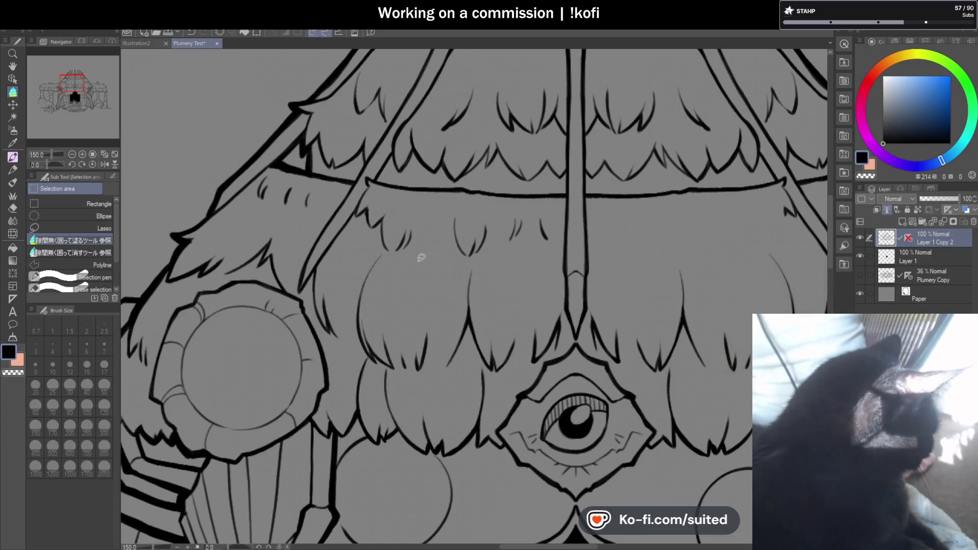
click(108, 228)
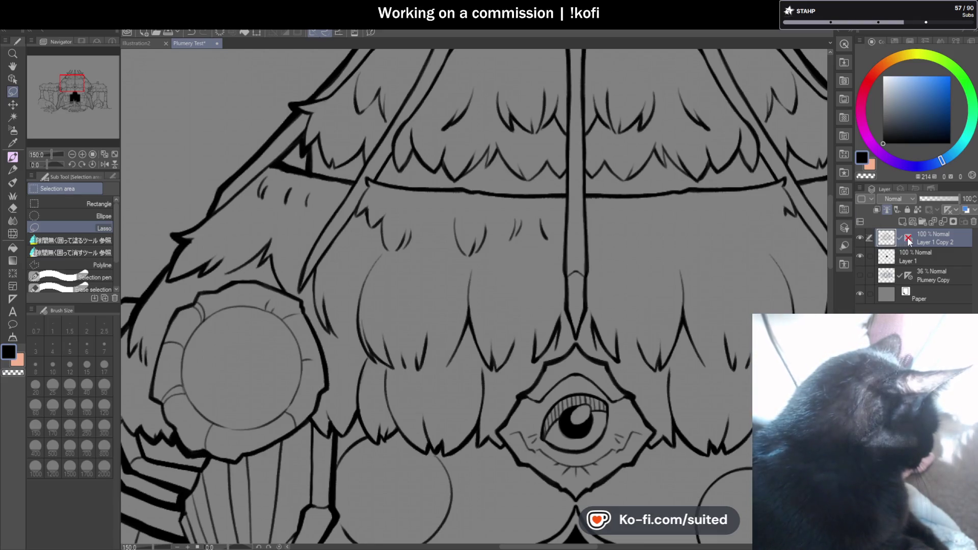
click(908, 239)
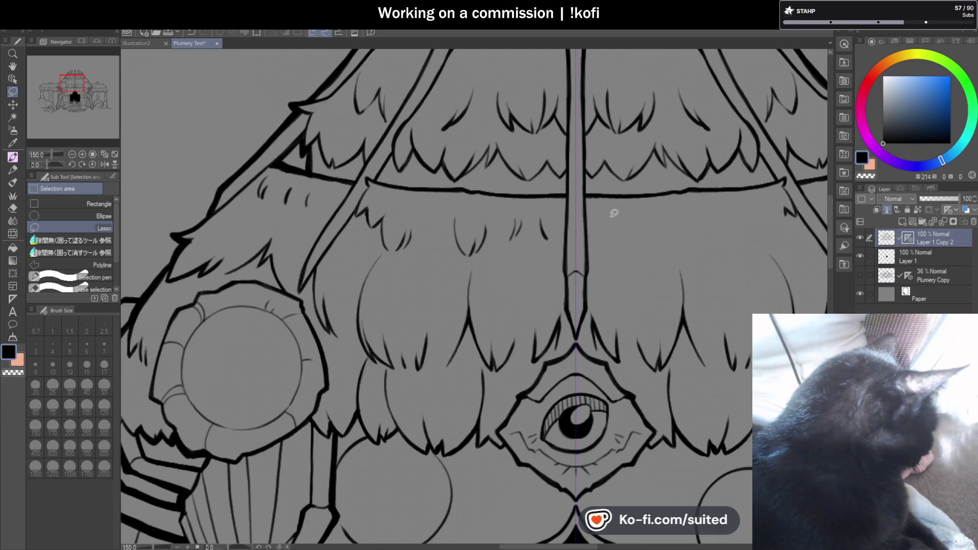
key(p)
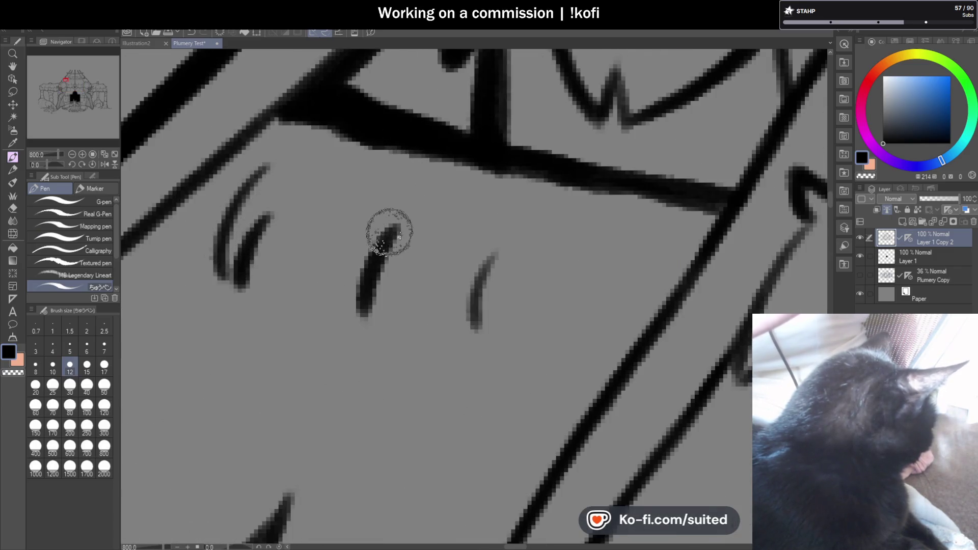
scroll(477, 299, down, 7)
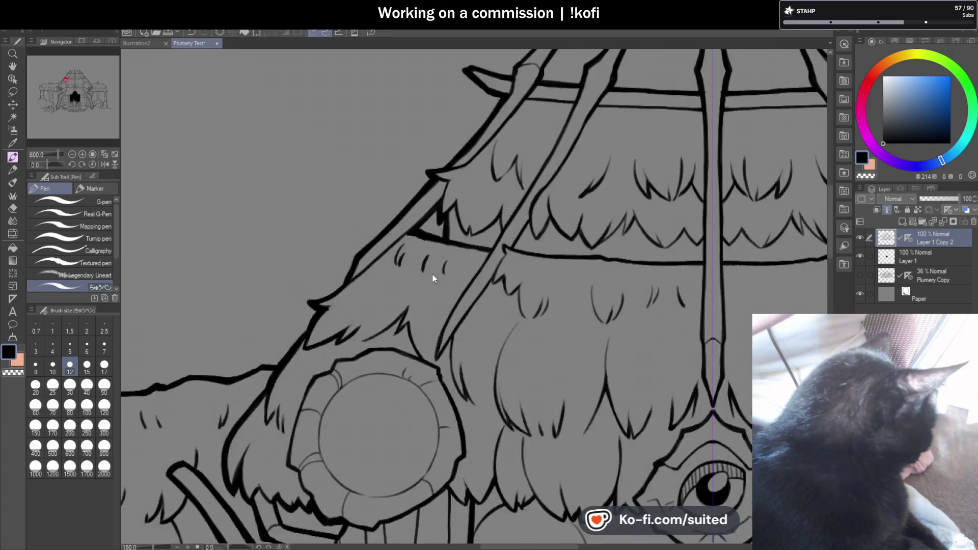
Draw new thin hair strokes on the lower roof thatch and redraw the middle one thicker.
scroll(432, 275, down, 3)
scroll(499, 260, up, 3)
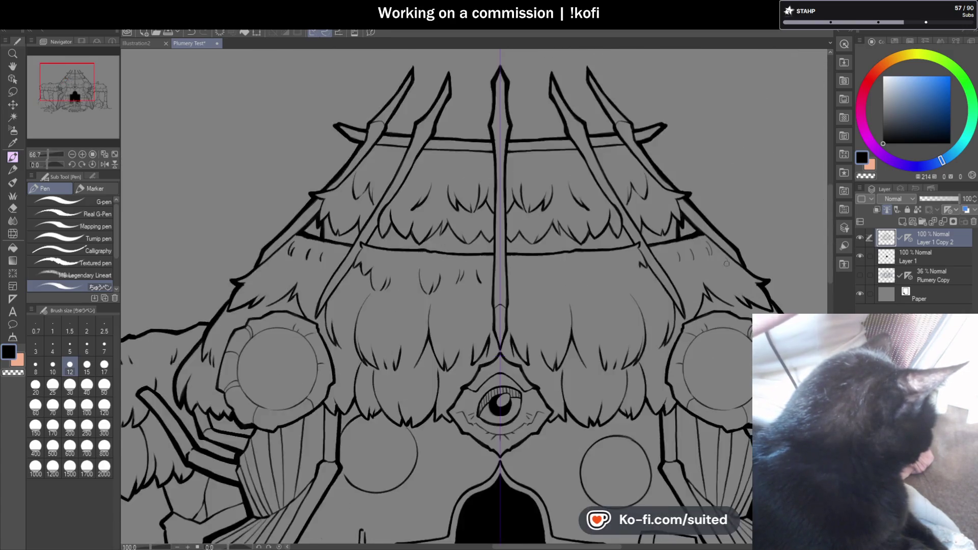
scroll(498, 259, up, 5)
scroll(498, 260, up, 2)
drag(676, 224, 718, 324)
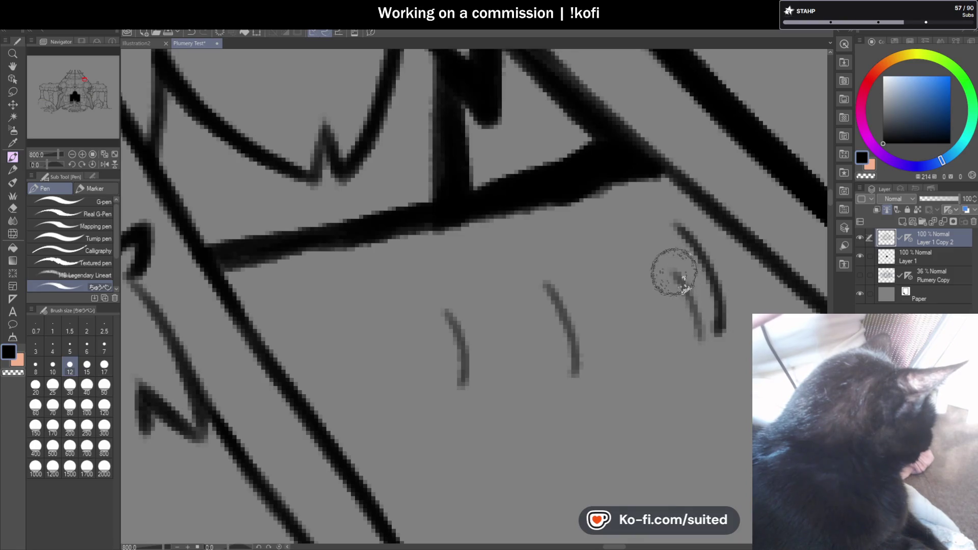
drag(672, 273, 697, 342)
drag(545, 283, 573, 379)
drag(468, 324, 460, 356)
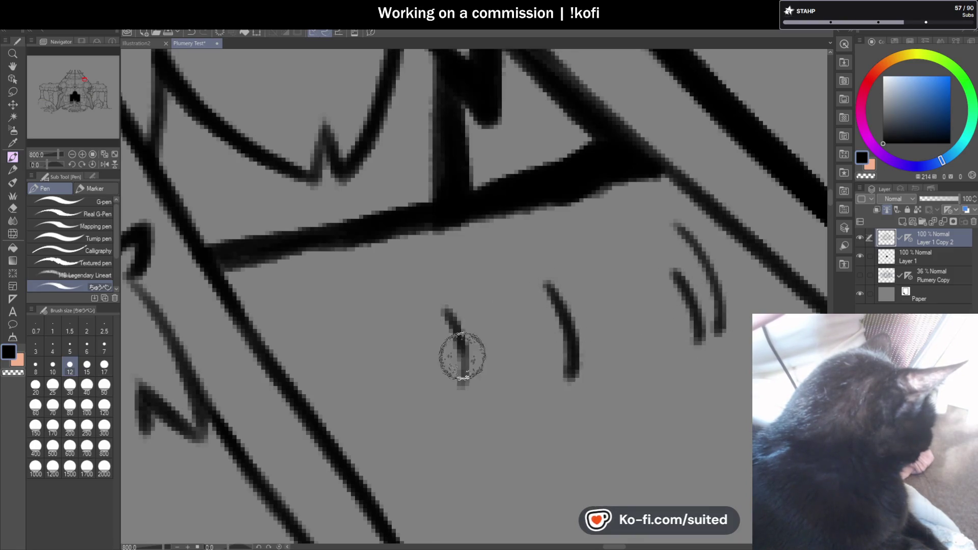
scroll(460, 356, down, 5)
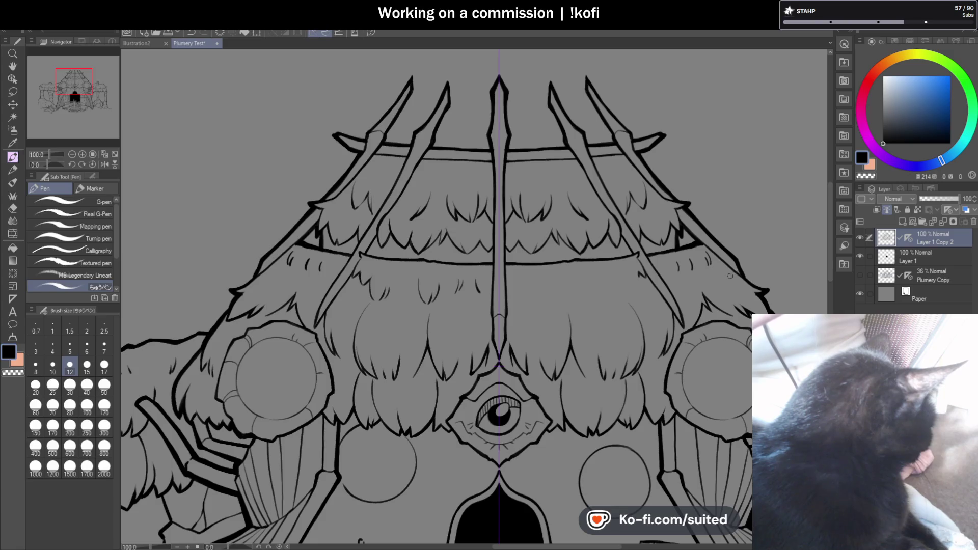
scroll(548, 284, up, 3)
scroll(548, 285, up, 3)
scroll(549, 285, up, 2)
Re-ink the strokes of the middle and left hair groups darker and thicker.
drag(575, 293, 543, 225)
drag(428, 228, 382, 285)
drag(402, 190, 370, 301)
scroll(370, 302, down, 3)
scroll(370, 302, up, 3)
drag(366, 208, 311, 357)
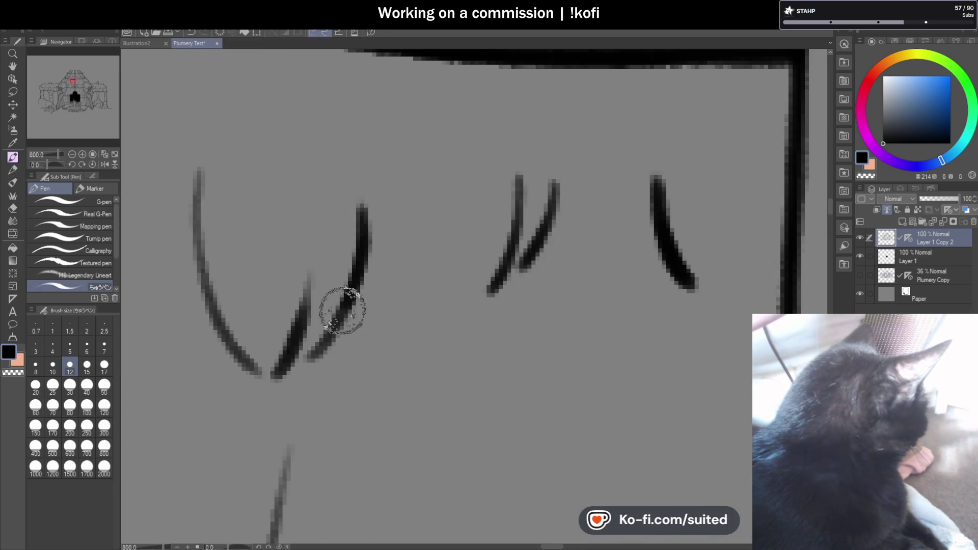
drag(308, 278, 275, 376)
drag(197, 171, 255, 372)
drag(307, 277, 275, 376)
scroll(332, 327, down, 3)
scroll(414, 239, up, 3)
Add a new dark hair stroke and re-ink the left strand and zigzag thatch edge darker.
drag(425, 211, 387, 311)
drag(257, 148, 313, 356)
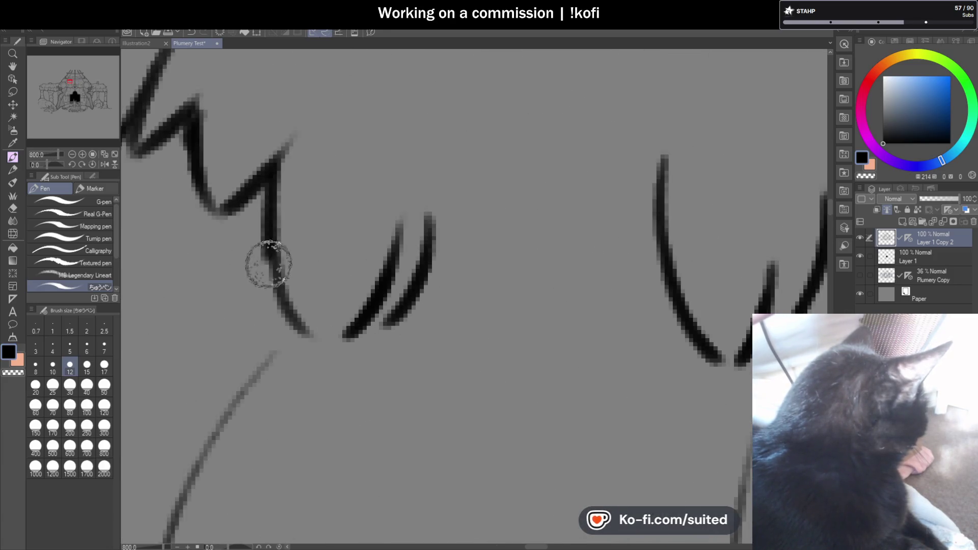
scroll(483, 352, down, 2)
scroll(484, 352, up, 2)
mouse_move(377, 233)
mouse_down()
mouse_move(279, 189)
mouse_move(214, 235)
mouse_up()
scroll(277, 207, down, 5)
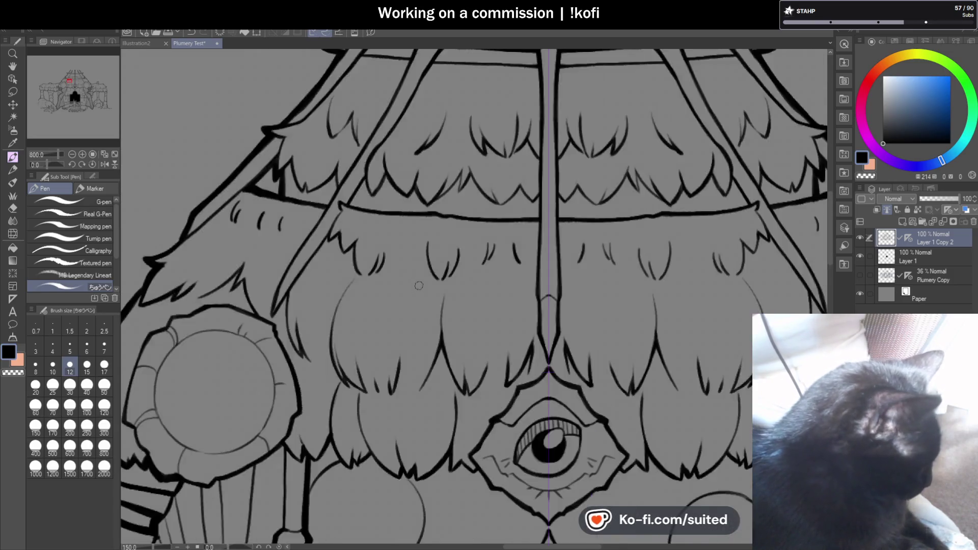
scroll(599, 301, down, 2)
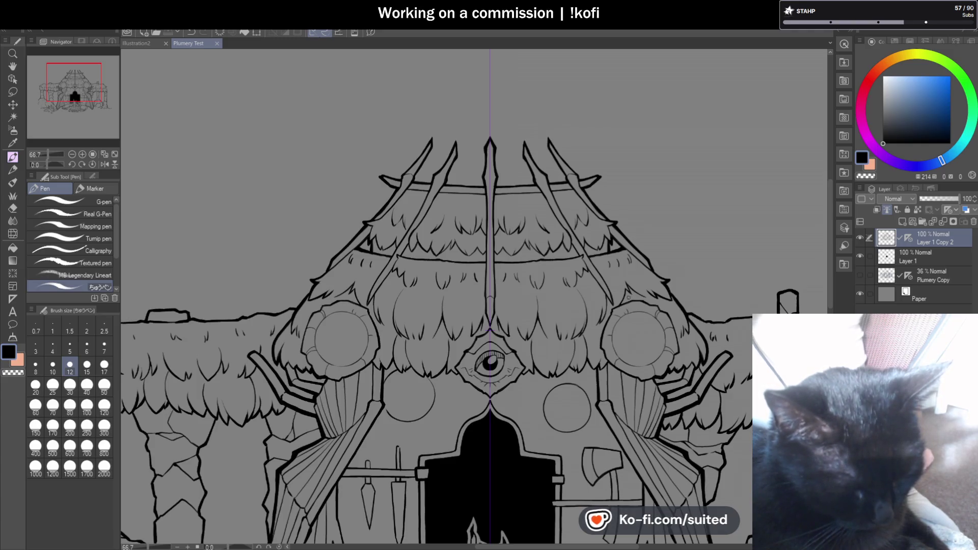
Add short hair strands and a V-shaped spike under the upper roof's top band.
scroll(423, 200, up, 5)
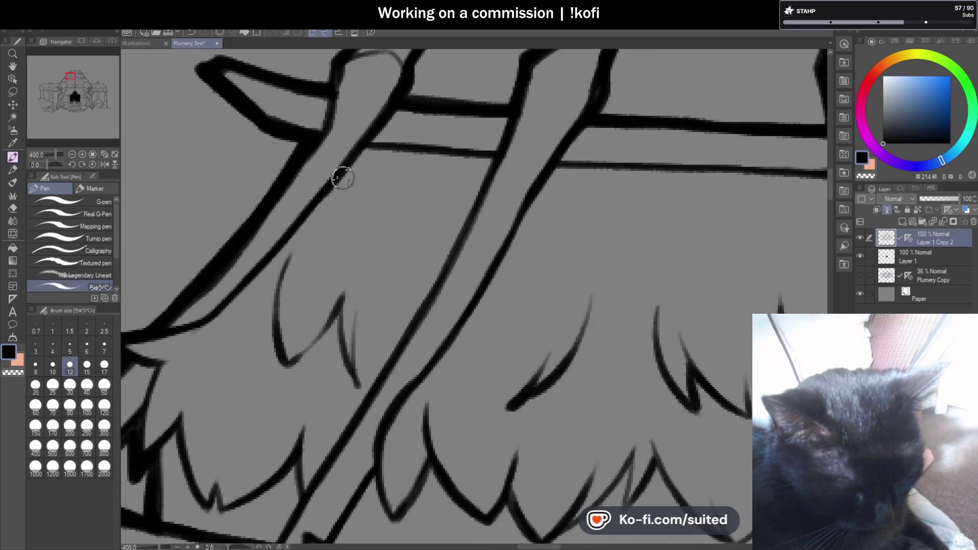
drag(336, 183, 339, 230)
drag(466, 187, 412, 243)
drag(441, 195, 412, 242)
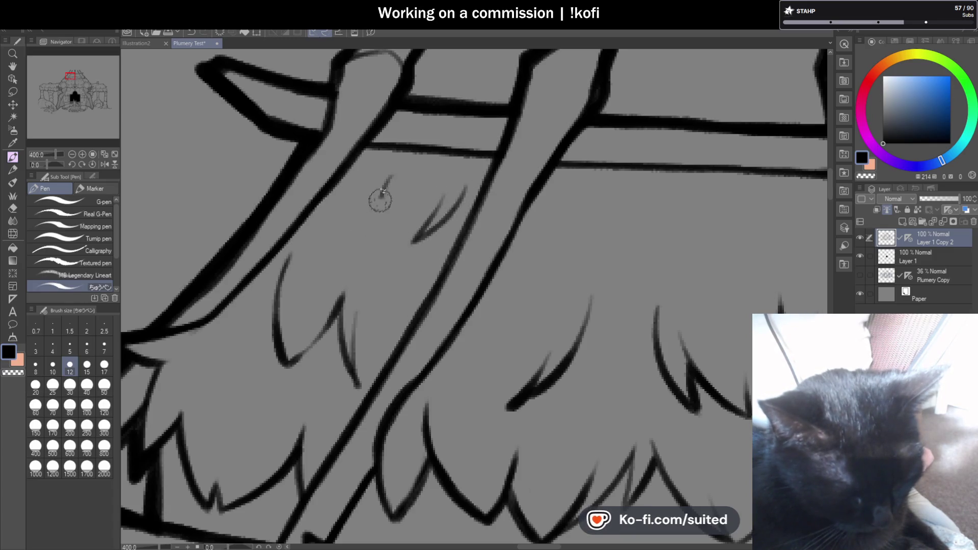
drag(391, 206, 383, 243)
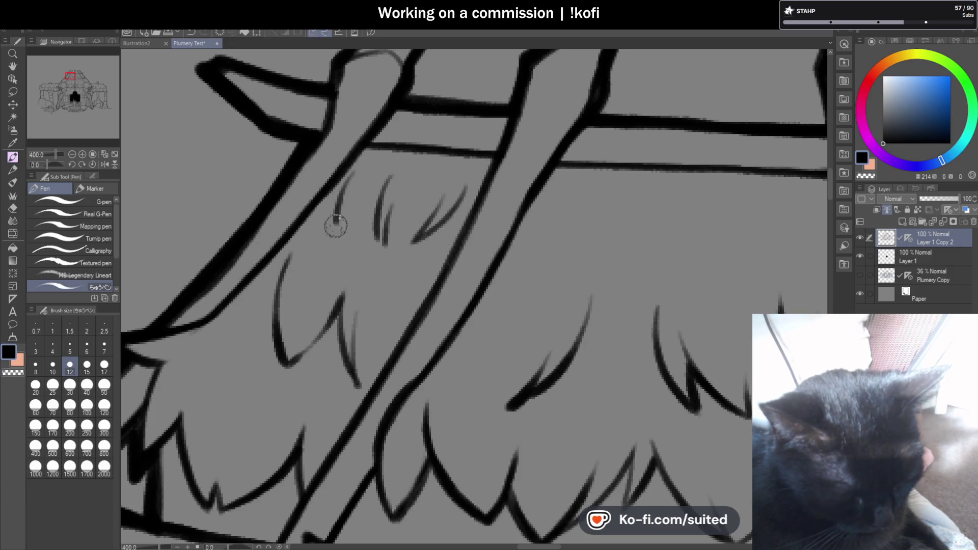
scroll(566, 240, down, 5)
scroll(484, 214, up, 5)
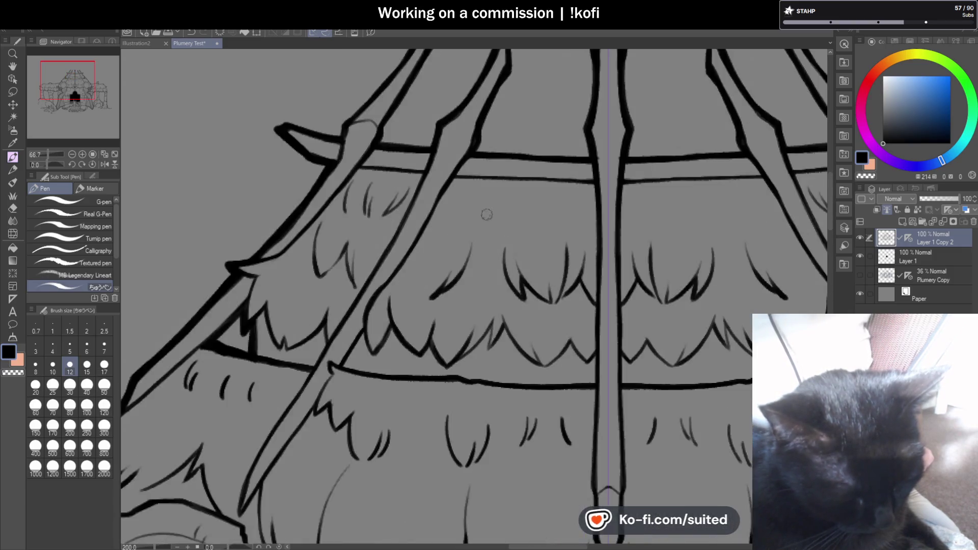
drag(464, 180, 473, 235)
drag(477, 201, 483, 245)
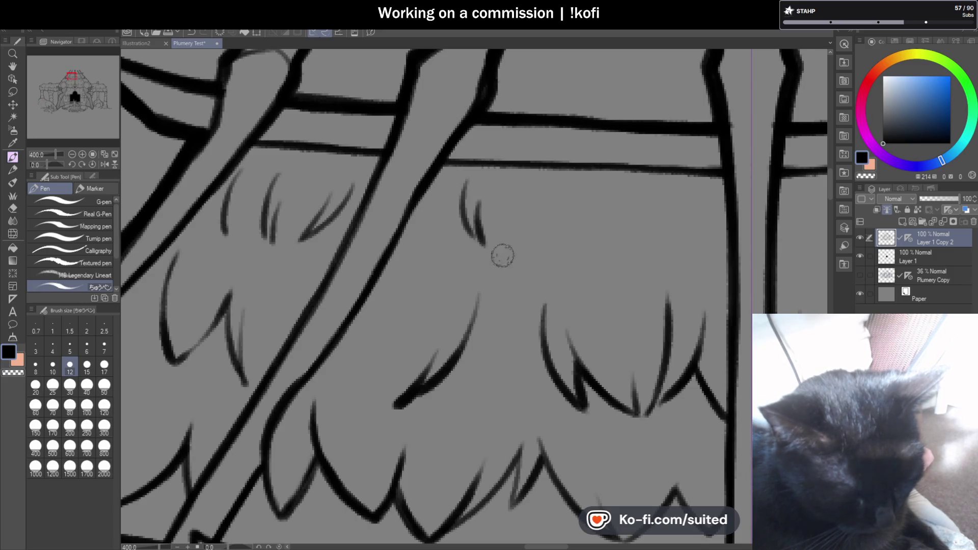
drag(554, 187, 553, 252)
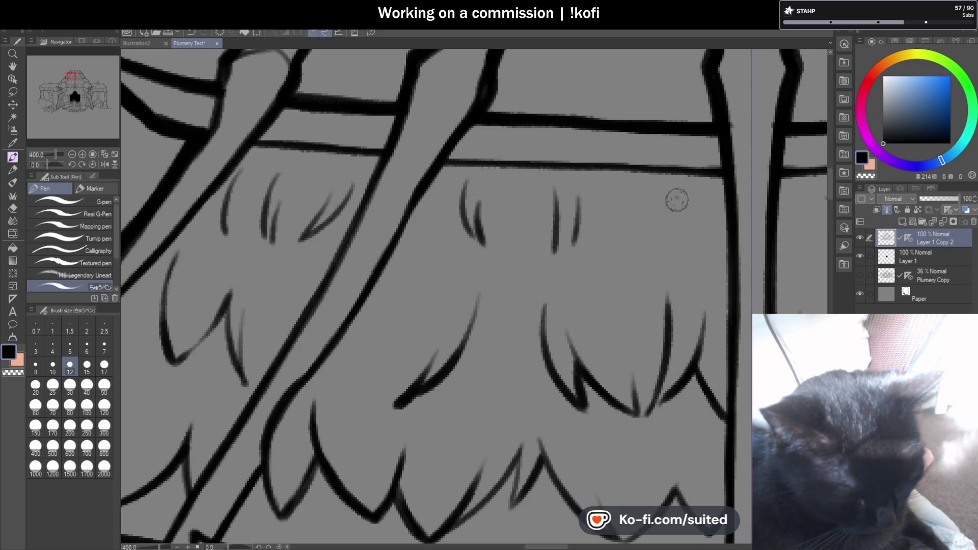
Save the drawing.
scroll(662, 252, down, 7)
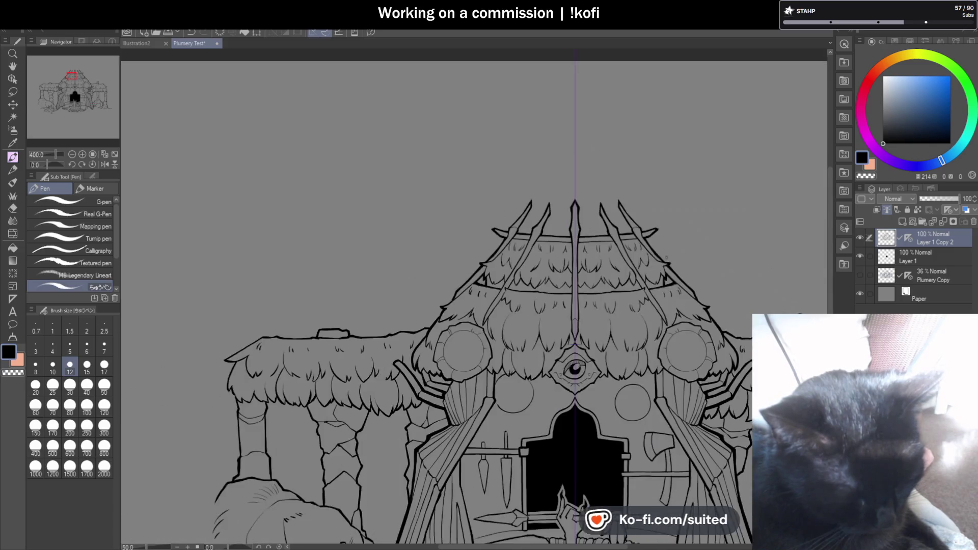
key(ctrl+s)
scroll(614, 234, down, 2)
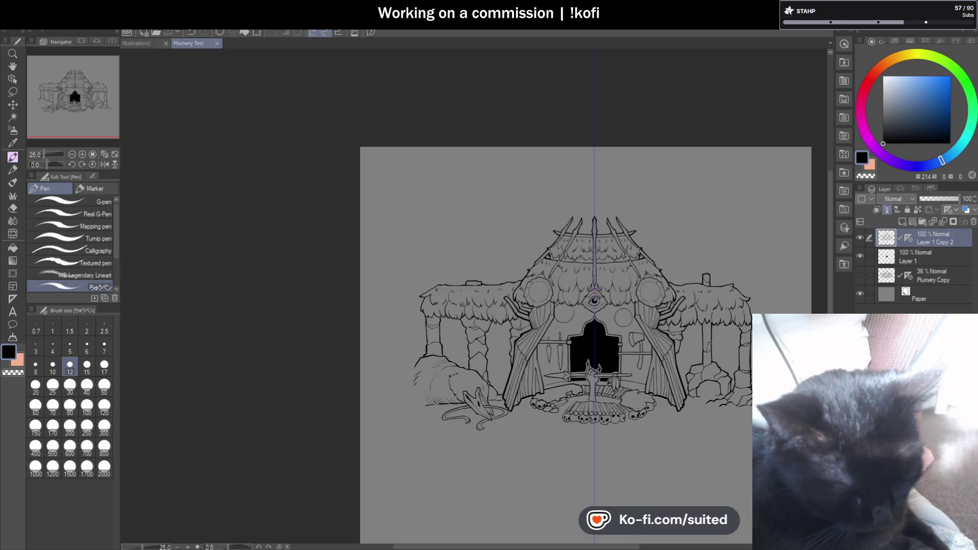
Re-ink the zigzag feather edge left of the central roof pole in bolder strokes.
scroll(446, 253, up, 6)
scroll(446, 253, up, 3)
mouse_move(438, 237)
mouse_down()
mouse_move(558, 292)
mouse_move(620, 288)
mouse_up()
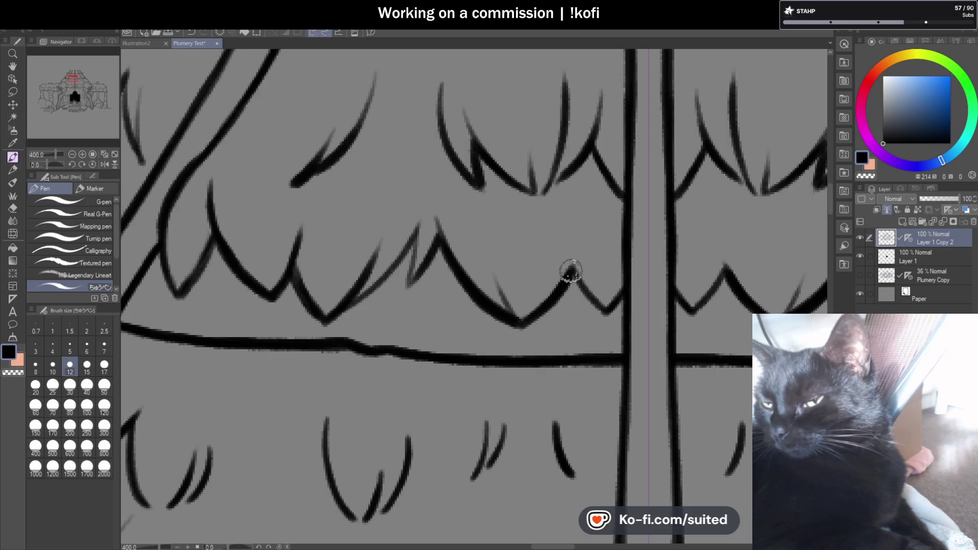
mouse_move(440, 241)
mouse_down()
mouse_move(408, 279)
mouse_move(419, 224)
mouse_move(327, 321)
mouse_up()
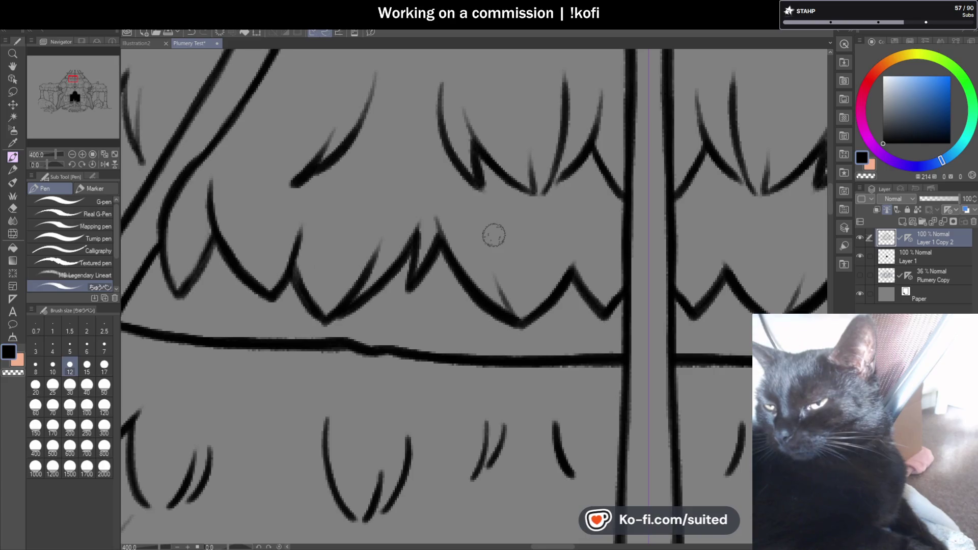
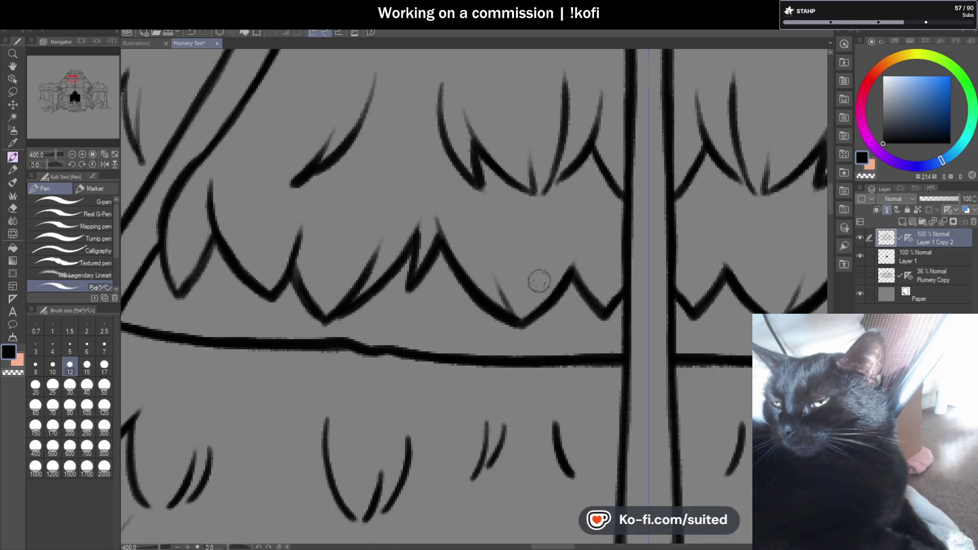
Retrace and thicken two long hair strokes in the roof thatch.
scroll(539, 280, down, 4)
scroll(298, 253, up, 4)
mouse_move(319, 227)
mouse_down()
mouse_move(343, 297)
mouse_move(360, 284)
mouse_move(360, 306)
mouse_move(437, 250)
mouse_move(437, 295)
mouse_up()
scroll(436, 294, down, 4)
scroll(459, 277, up, 4)
mouse_move(457, 239)
mouse_down()
mouse_move(471, 330)
mouse_move(513, 271)
mouse_move(566, 334)
mouse_move(585, 305)
mouse_move(631, 344)
mouse_up()
Ink two short side-by-side hair strokes in the thatch and save the drawing.
scroll(483, 293, down, 3)
scroll(562, 272, down, 2)
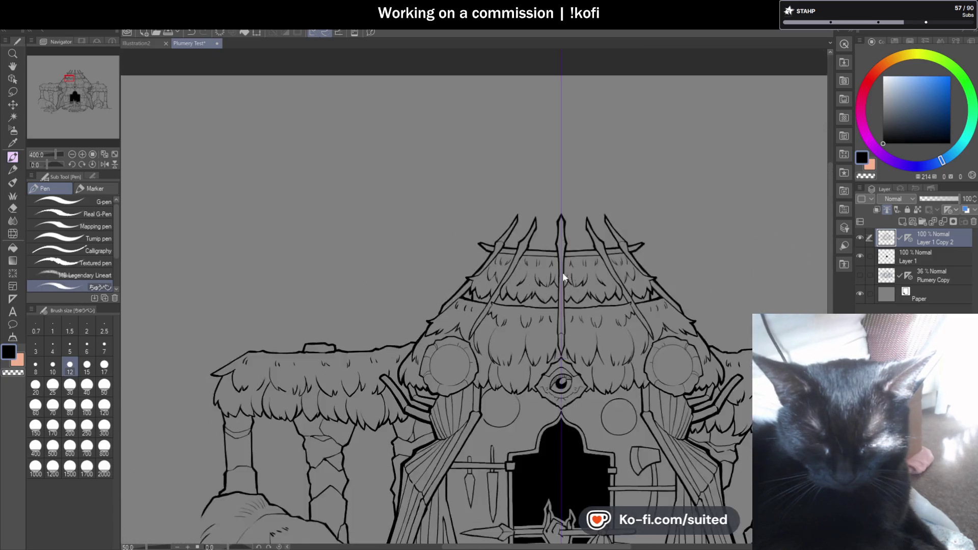
scroll(631, 280, up, 2)
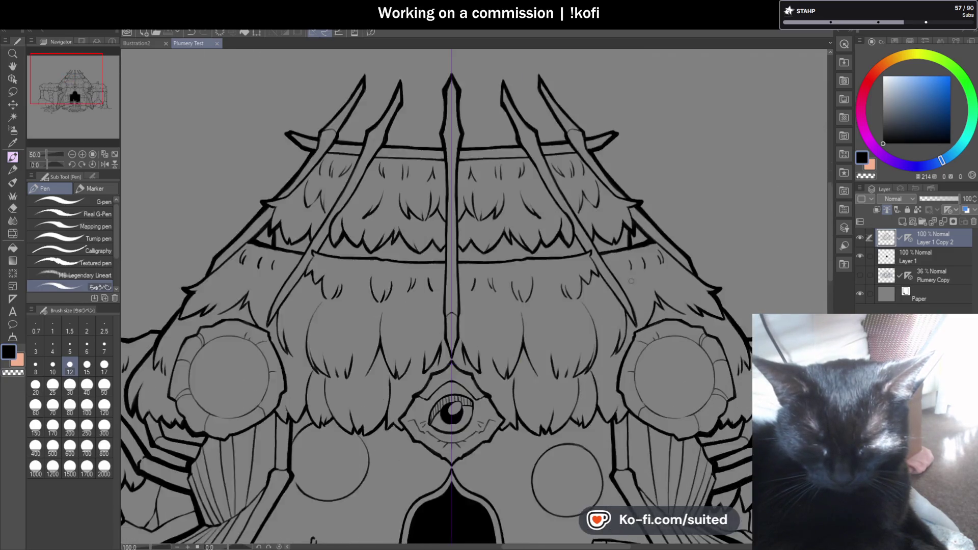
scroll(631, 280, up, 4)
drag(625, 220, 617, 276)
drag(604, 232, 601, 270)
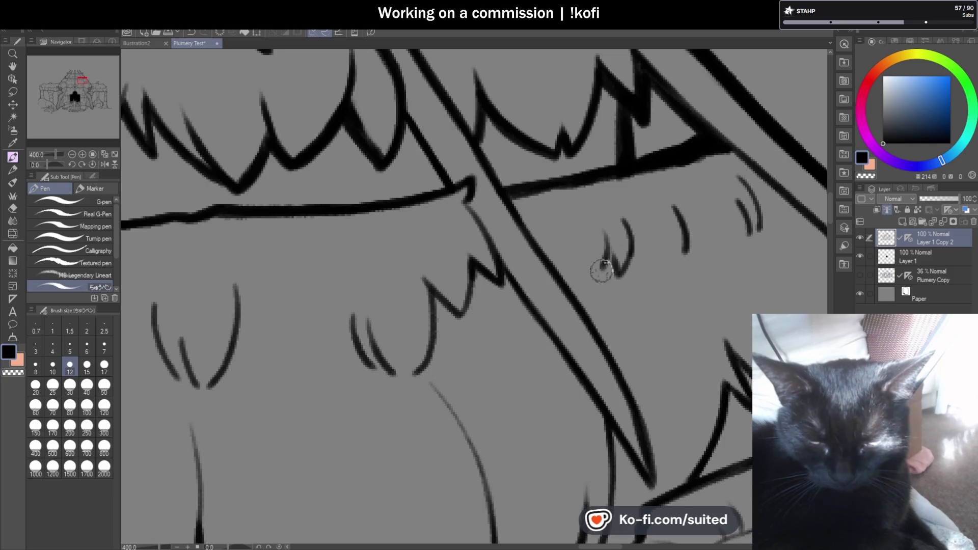
scroll(604, 275, down, 3)
scroll(743, 273, down, 3)
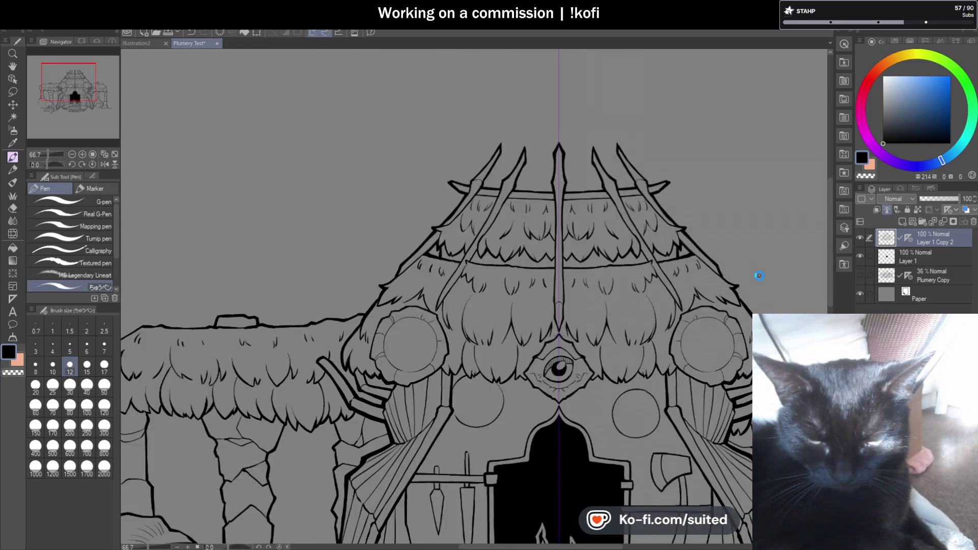
key(ctrl+s)
Replace the last short stroke with a thin hair stroke and erase stray thatch strokes.
scroll(718, 279, down, 1)
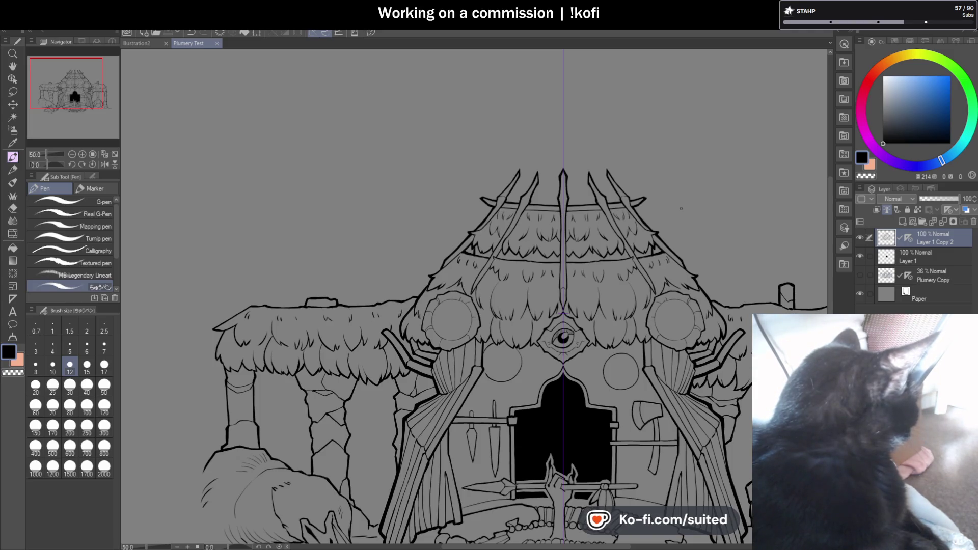
scroll(625, 299, up, 3)
scroll(625, 298, up, 3)
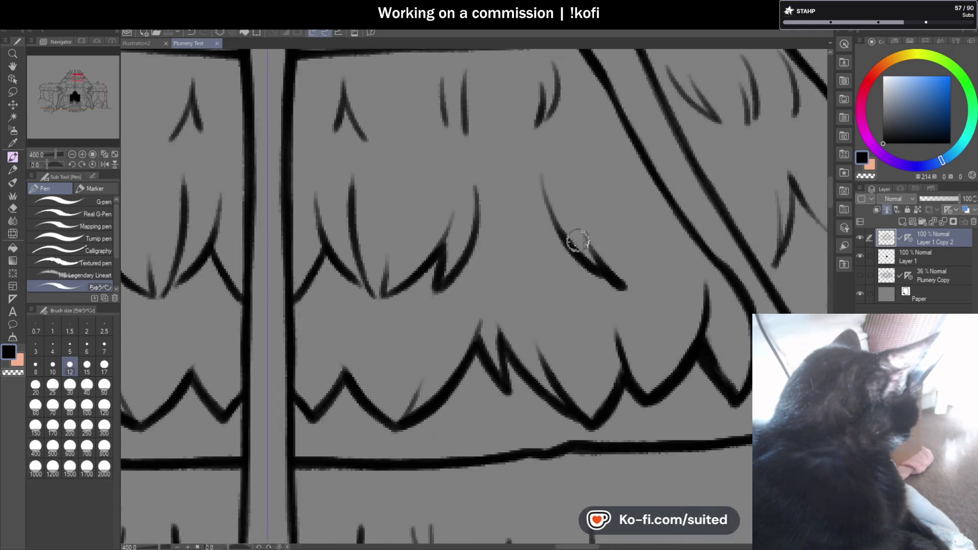
key(ctrl+z)
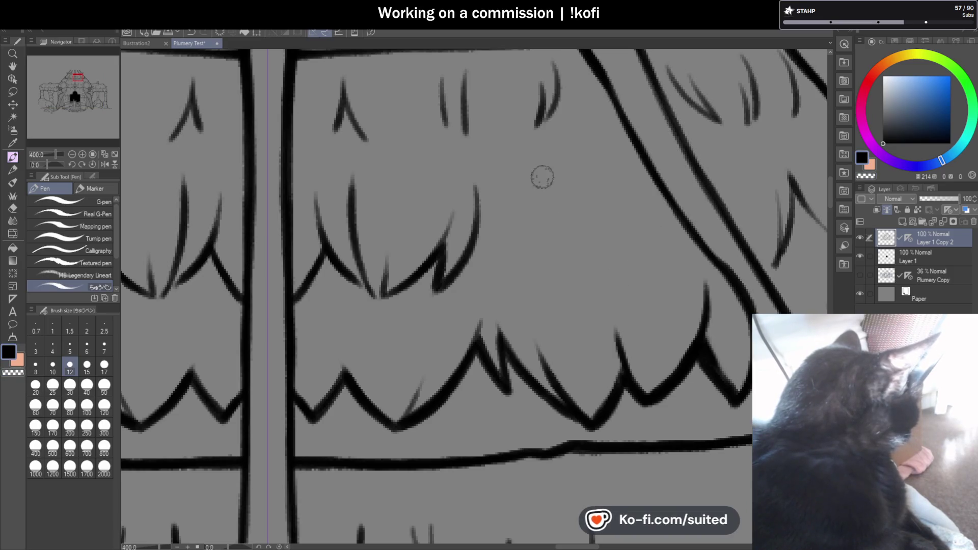
mouse_move(540, 158)
mouse_down()
mouse_move(570, 235)
mouse_move(622, 278)
mouse_up()
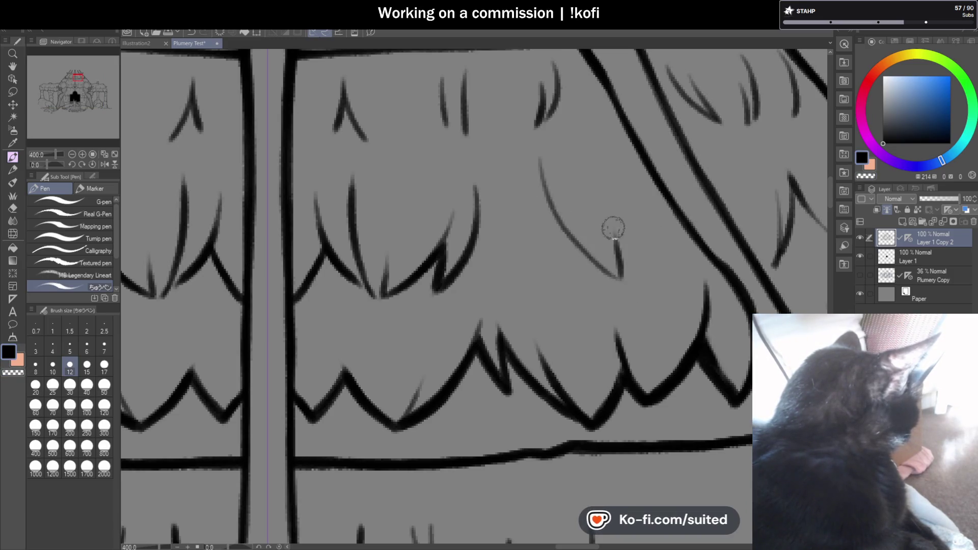
mouse_move(475, 175)
mouse_down()
mouse_move(436, 273)
mouse_move(436, 242)
mouse_move(402, 294)
mouse_up()
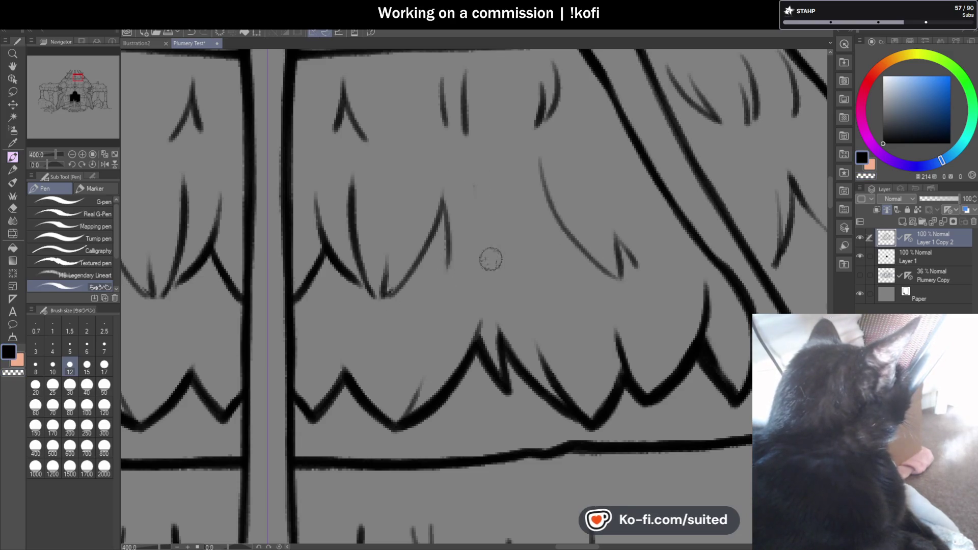
Add a short stroke at the thatch tip and redraw a thin hair stroke near the spike.
key(ctrl+alt+0)
scroll(640, 259, down, 1)
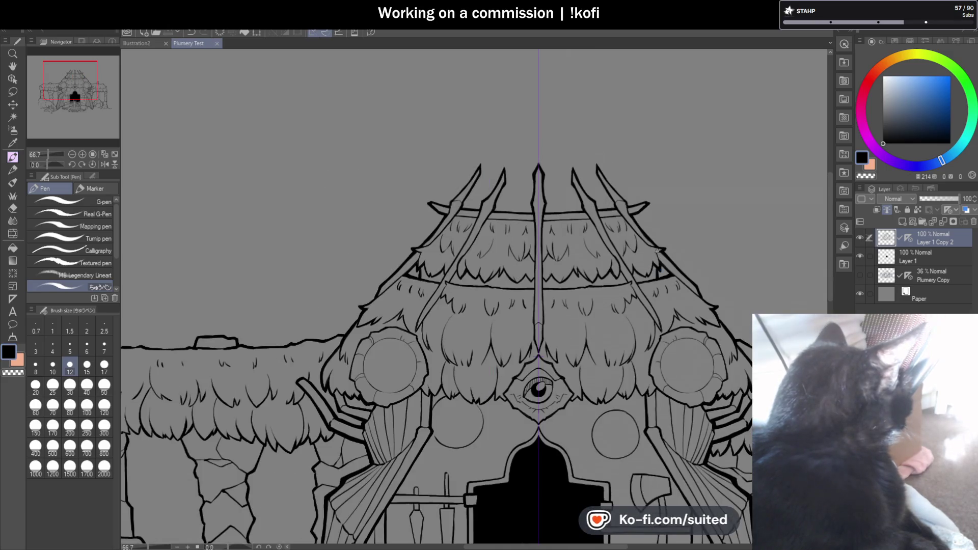
scroll(663, 248, up, 2)
scroll(662, 249, up, 3)
drag(638, 235, 608, 210)
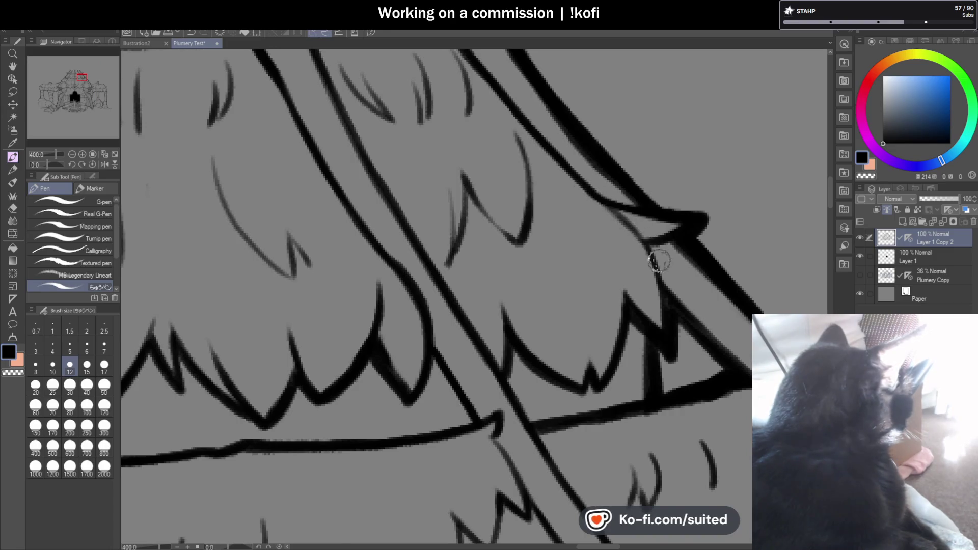
scroll(701, 252, down, 5)
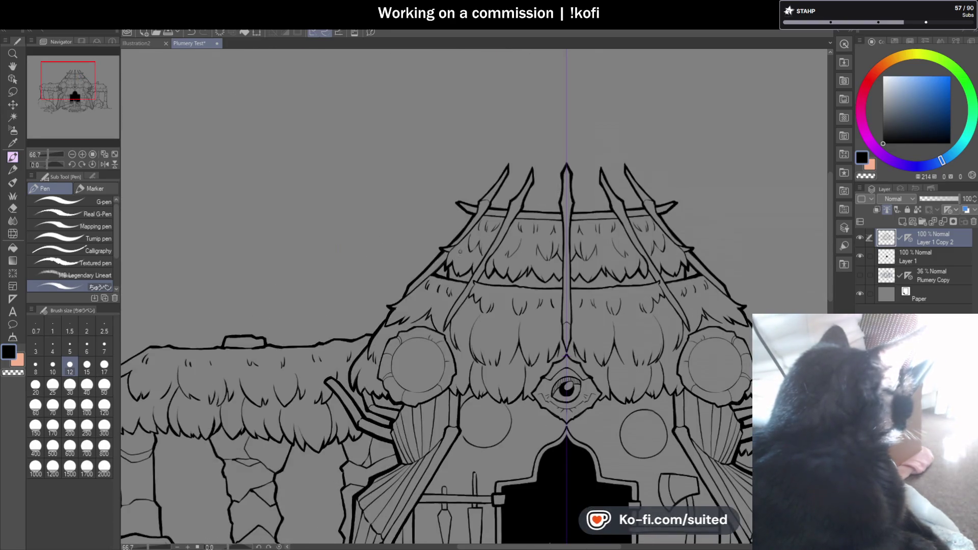
scroll(456, 260, up, 5)
key(ctrl+z)
drag(424, 275, 454, 176)
scroll(597, 239, down, 5)
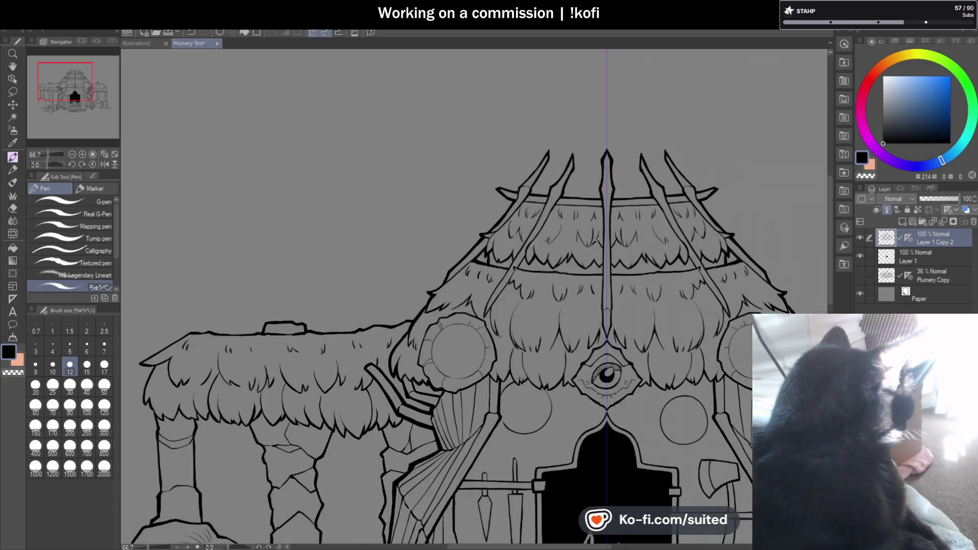
scroll(597, 240, up, 5)
Swap a curved fringe stroke for three thin black hair strokes joining the zigzag thatch lines.
drag(555, 285, 595, 123)
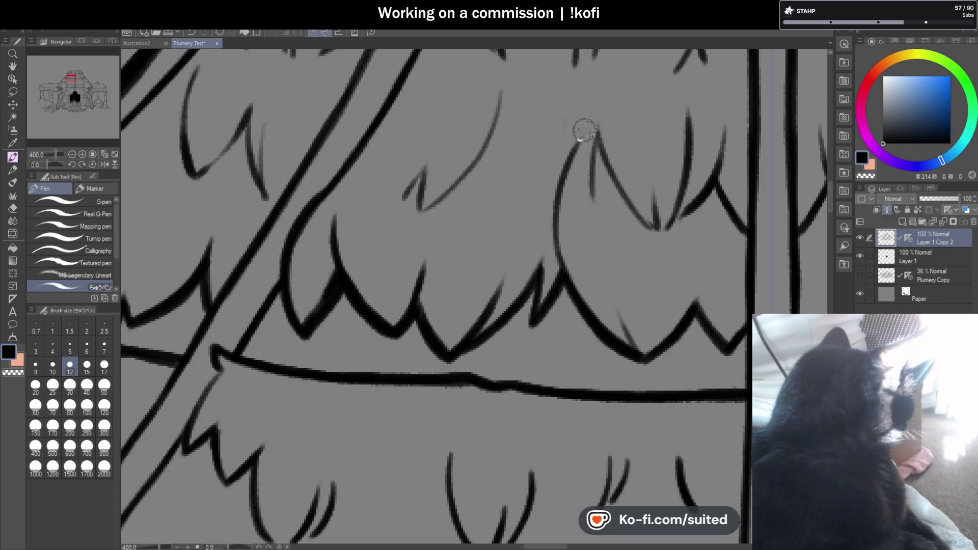
key(ctrl+z)
key(c)
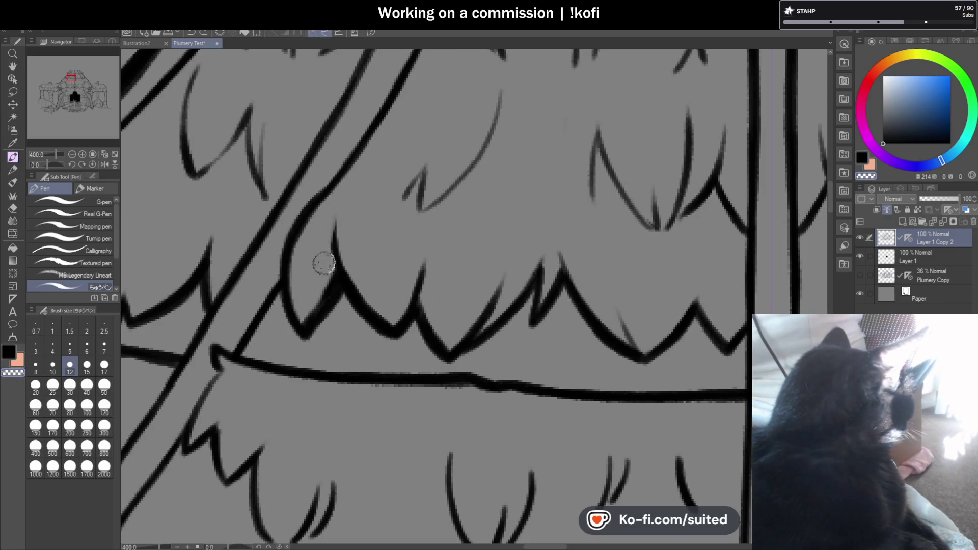
key(c)
drag(328, 265, 336, 253)
drag(413, 310, 431, 207)
drag(475, 164, 488, 218)
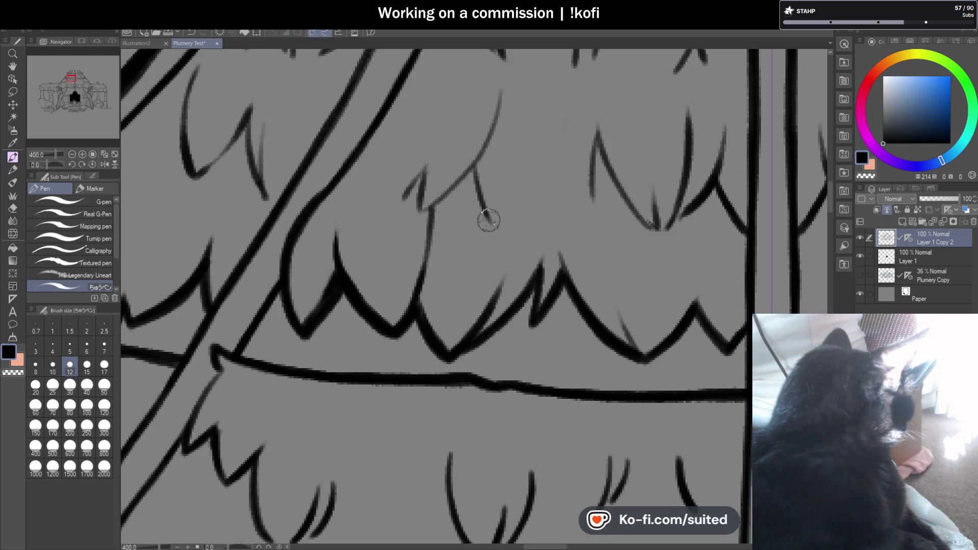
Work a thin stroke into the upper thatch in transparent colour, then save the drawing.
scroll(488, 220, down, 3)
scroll(512, 258, down, 2)
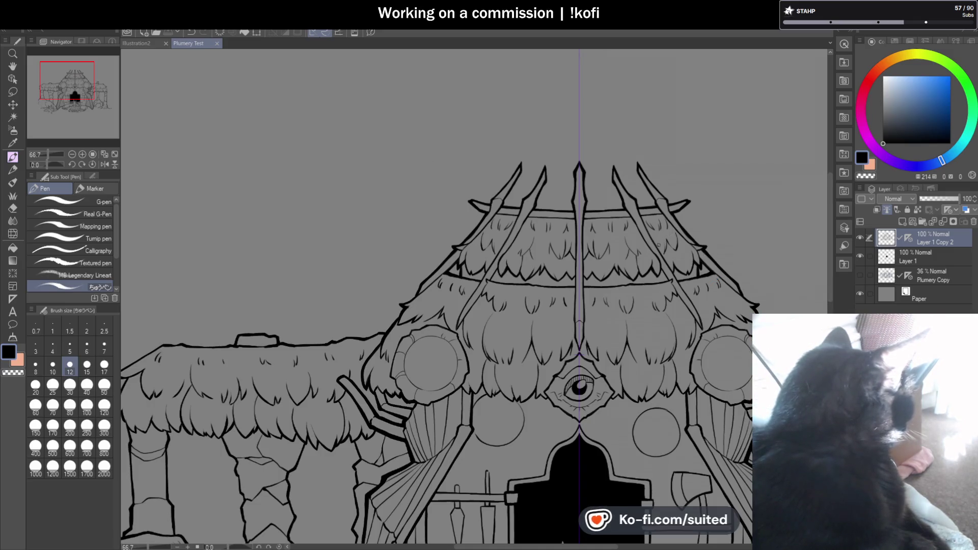
scroll(534, 249, up, 3)
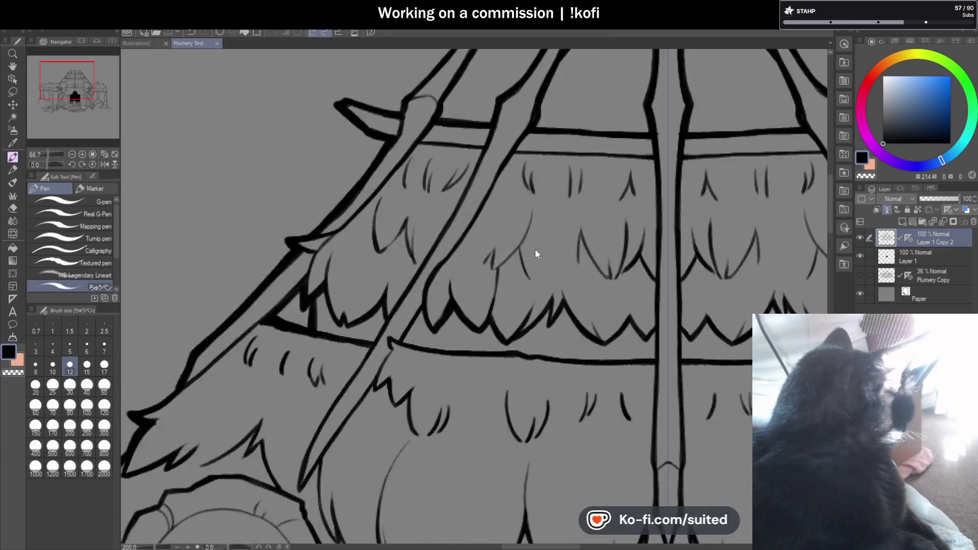
scroll(535, 249, up, 2)
key(c)
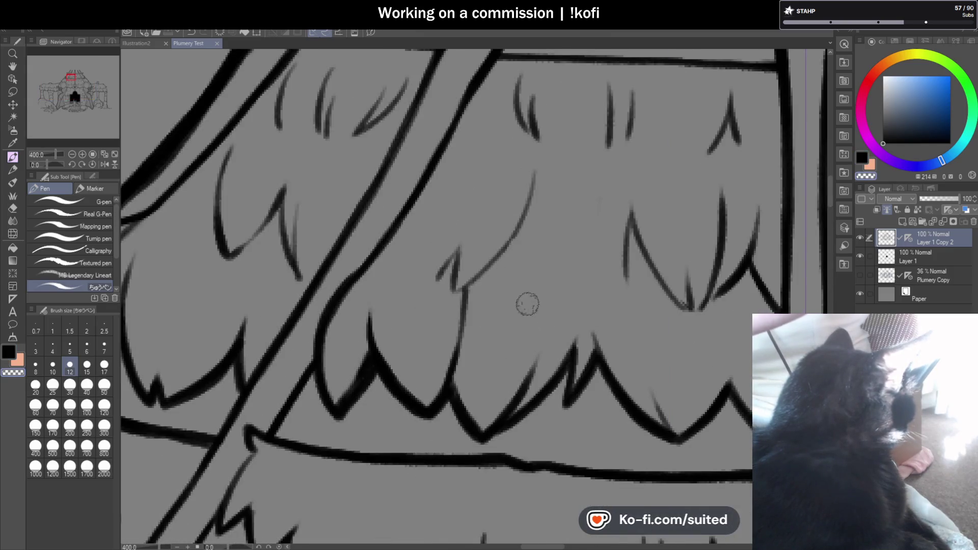
drag(519, 219, 524, 289)
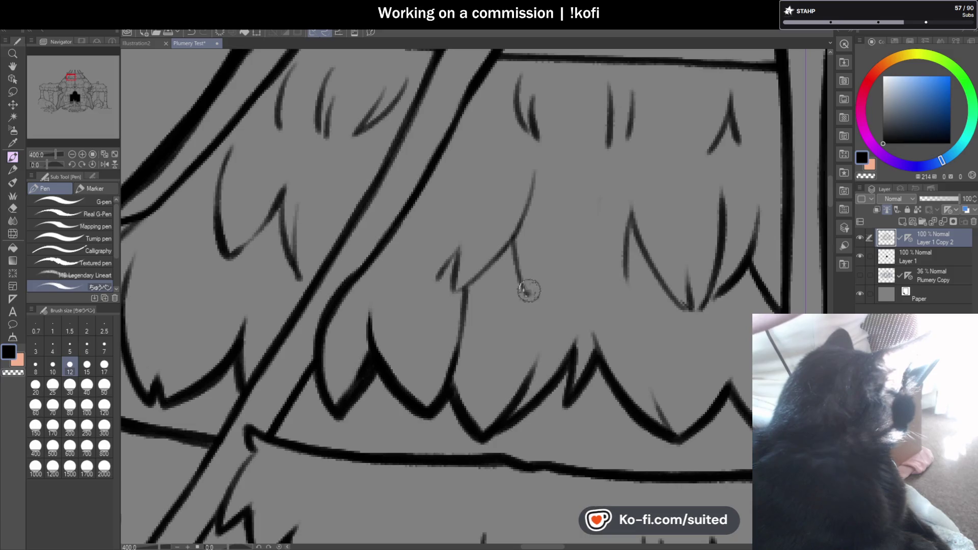
scroll(527, 252, down, 5)
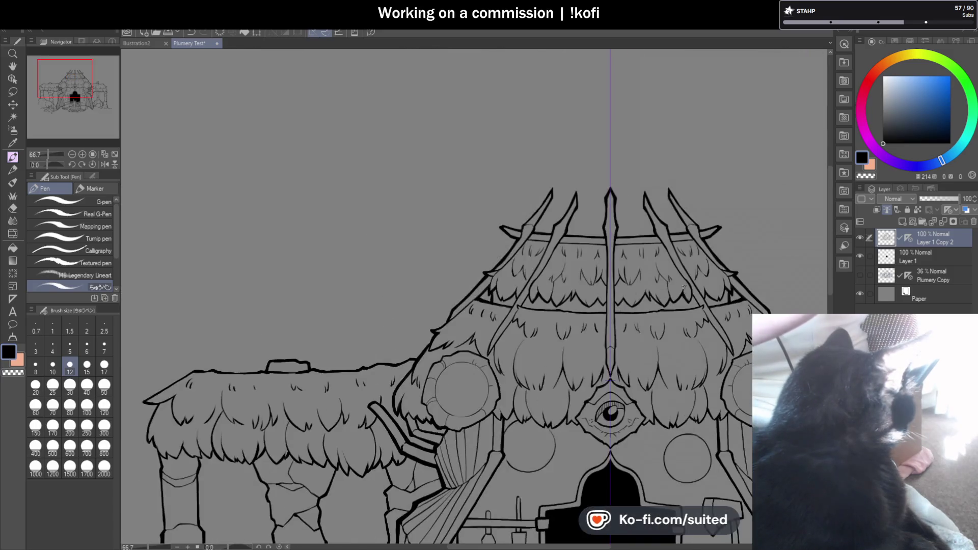
scroll(628, 291, up, 3)
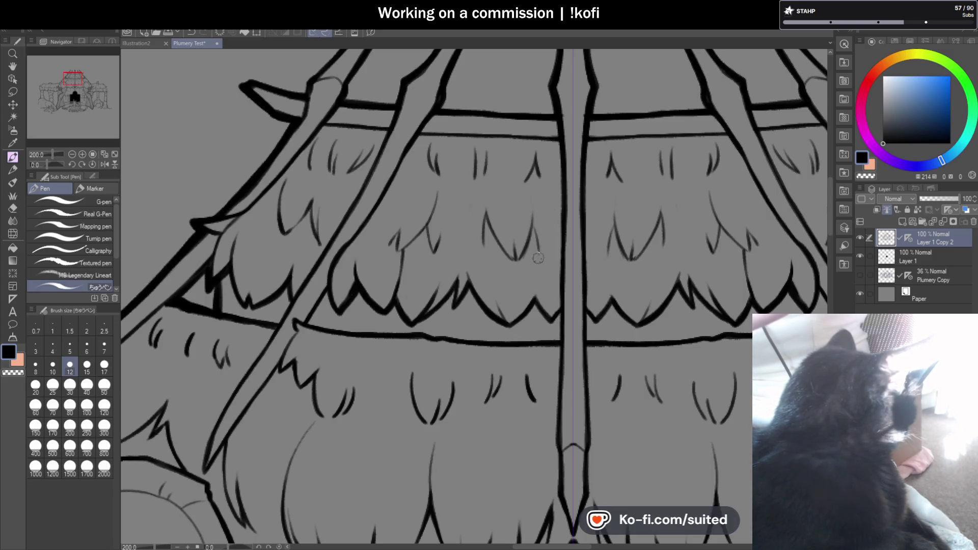
scroll(564, 214, down, 2)
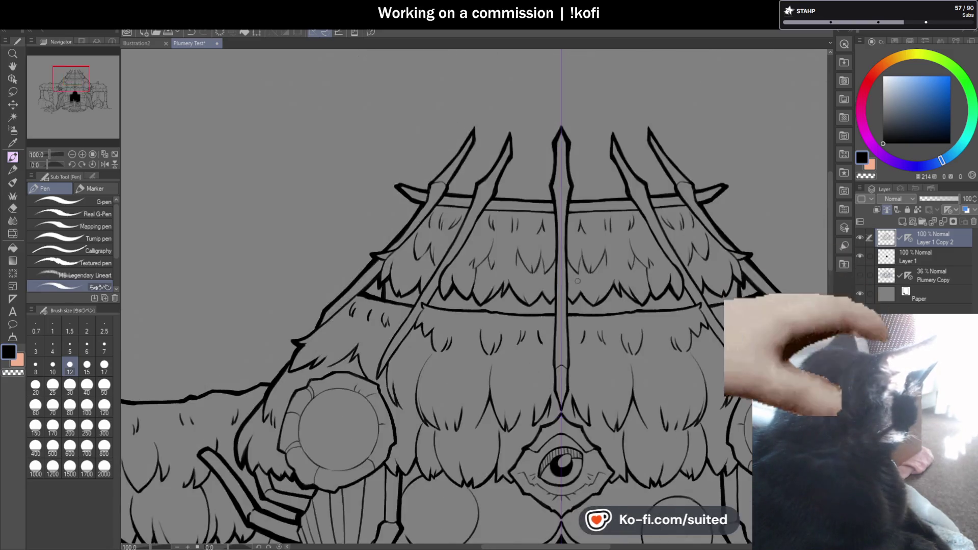
scroll(526, 252, up, 1)
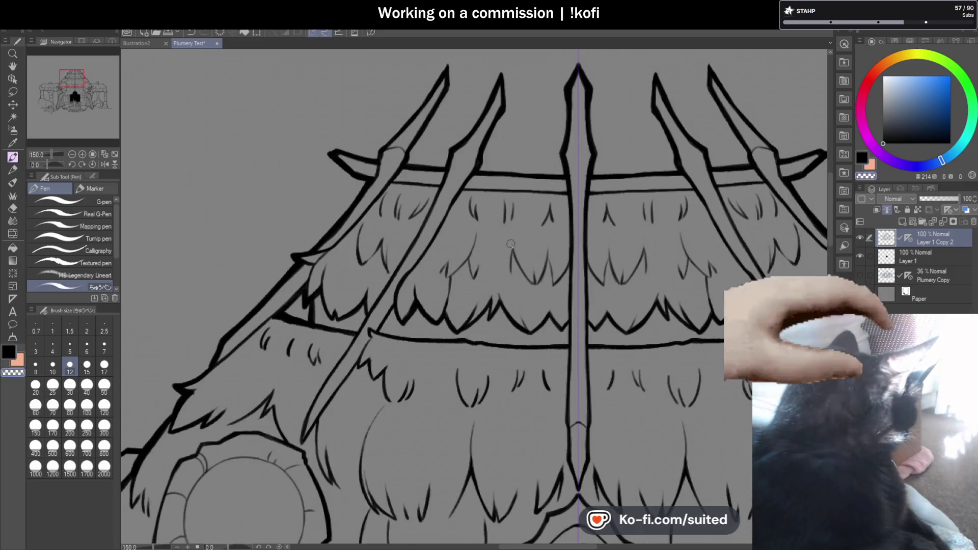
key(ctrl+s)
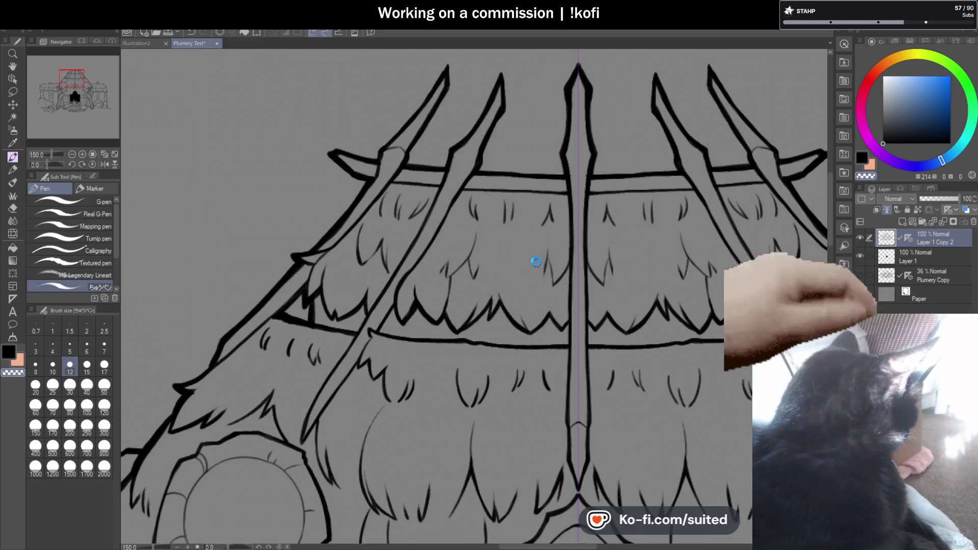
Add mirrored long curved thatch strands beside the central pole.
scroll(540, 252, up, 1)
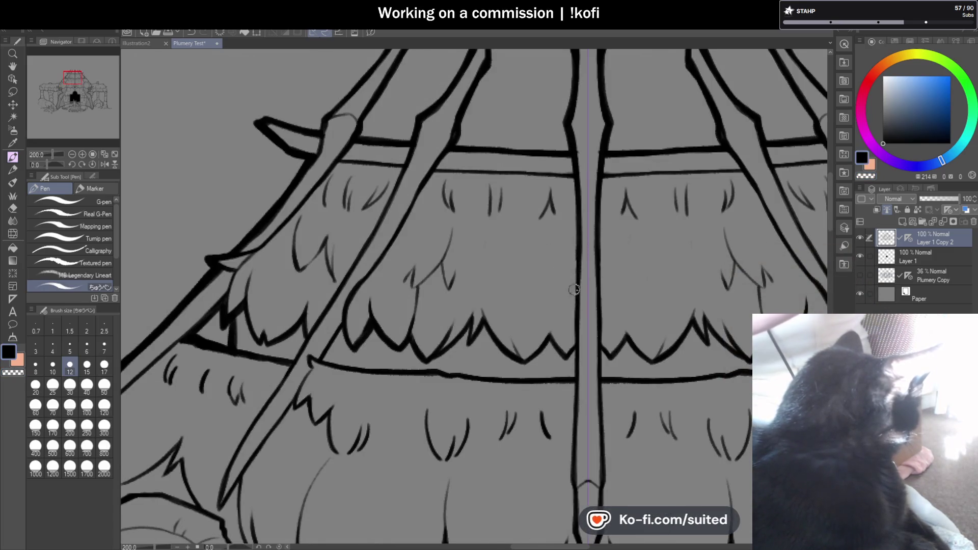
scroll(518, 255, up, 2)
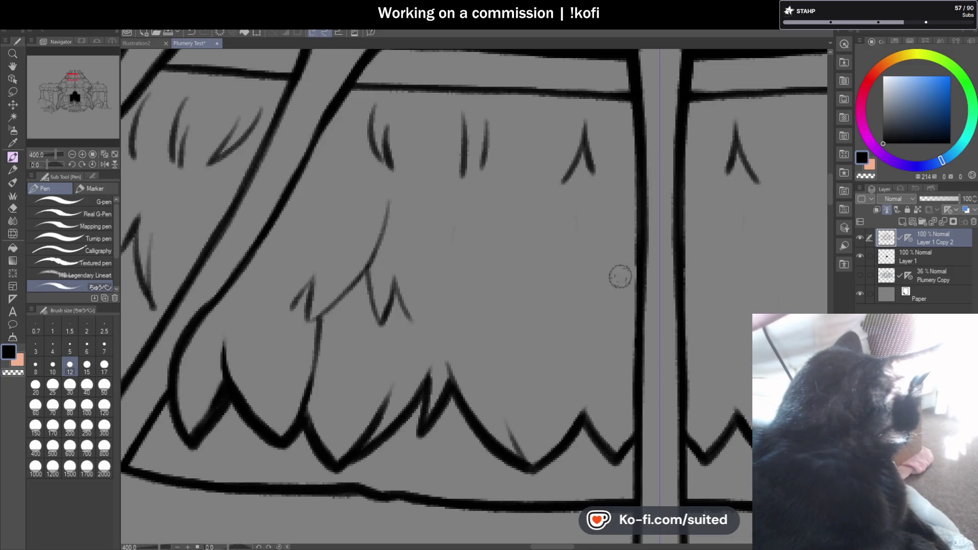
mouse_move(635, 277)
mouse_down()
mouse_move(590, 346)
mouse_move(596, 294)
mouse_up()
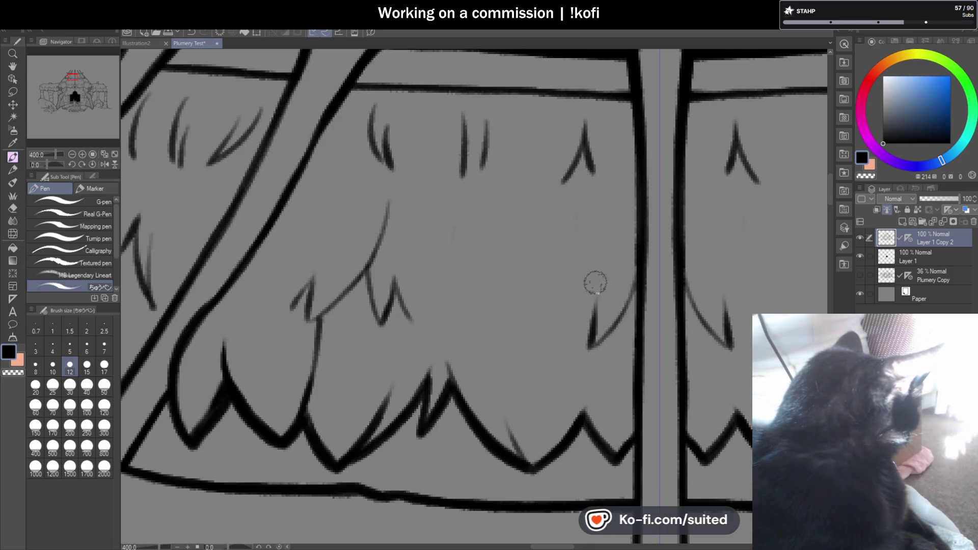
drag(531, 234, 566, 345)
drag(527, 236, 540, 340)
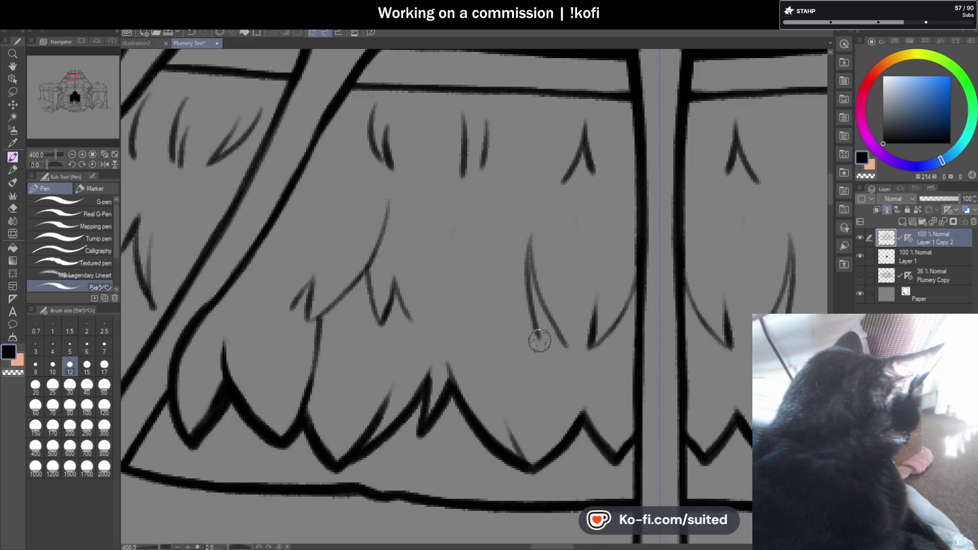
drag(510, 258, 530, 332)
Add short strand marks across the upper thatch tier.
scroll(588, 305, down, 6)
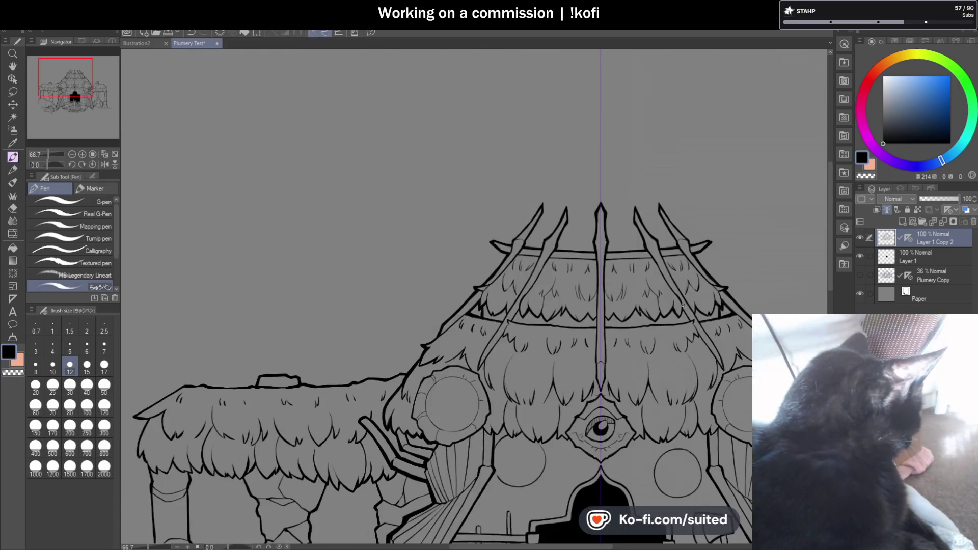
scroll(567, 281, up, 2)
scroll(567, 281, up, 4)
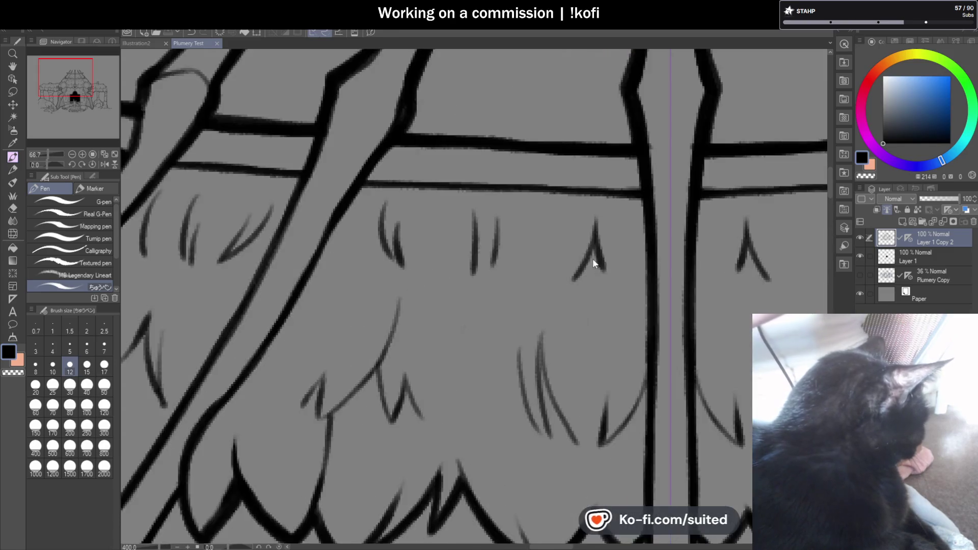
drag(557, 266, 559, 280)
drag(497, 231, 491, 273)
scroll(526, 246, down, 4)
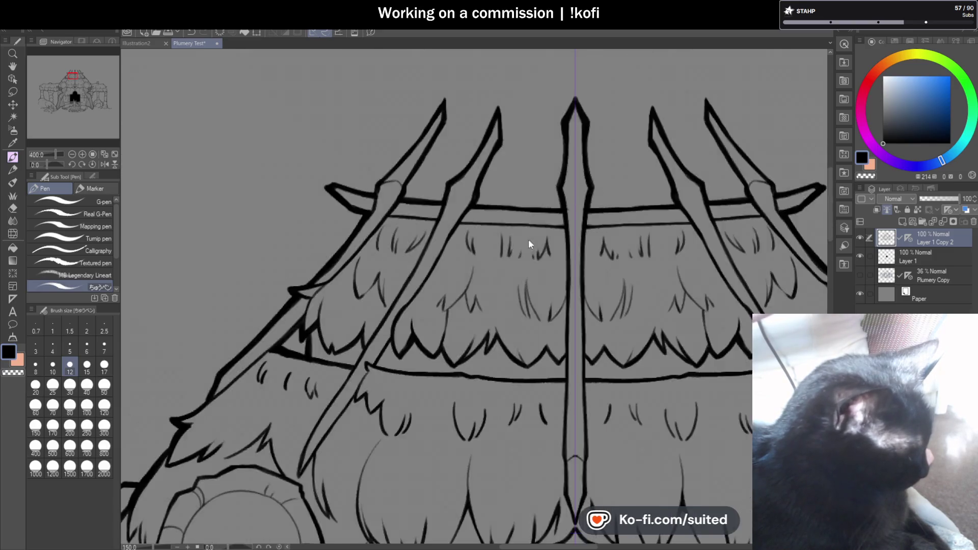
scroll(527, 240, down, 2)
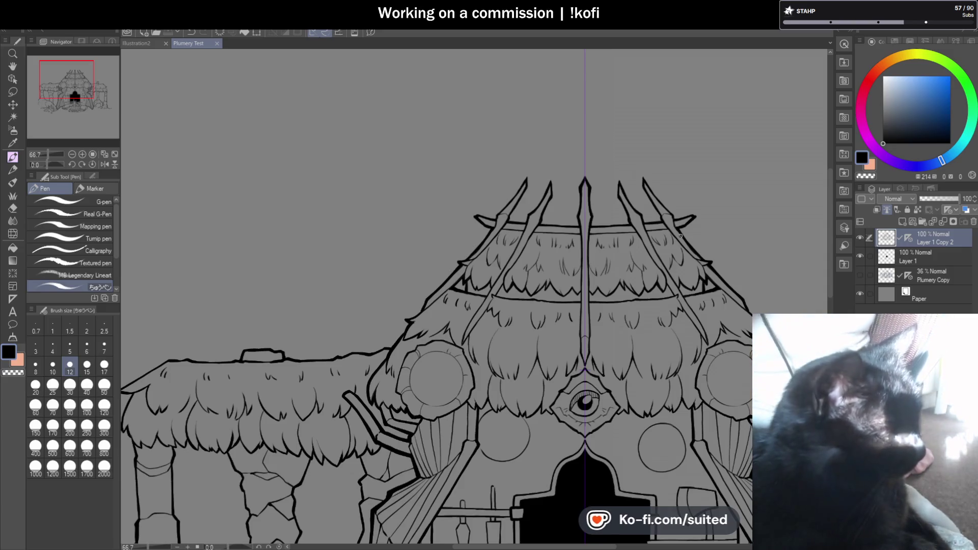
scroll(553, 247, down, 2)
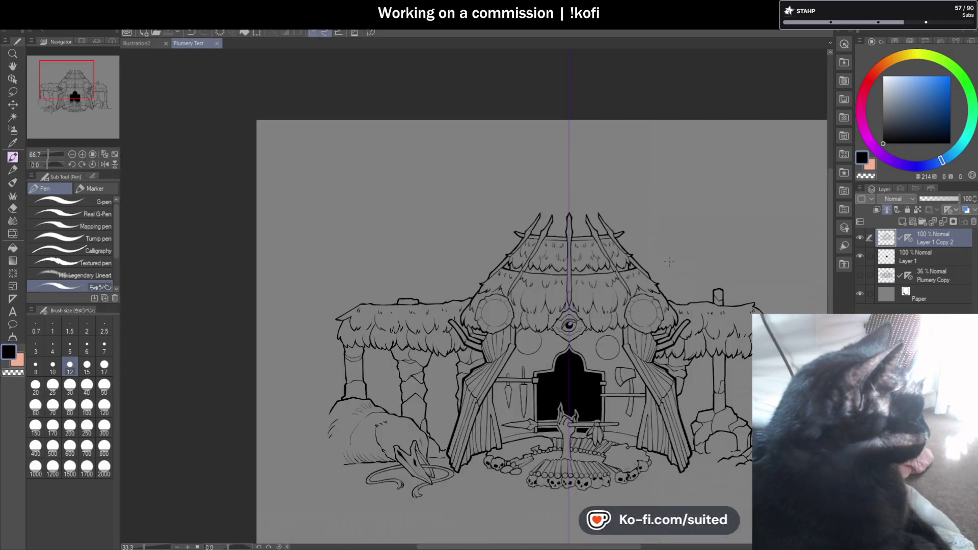
Turn off the symmetry ruler on Layer 1 Copy 2 and zoom in on the left wall circle.
scroll(715, 368, down, 1)
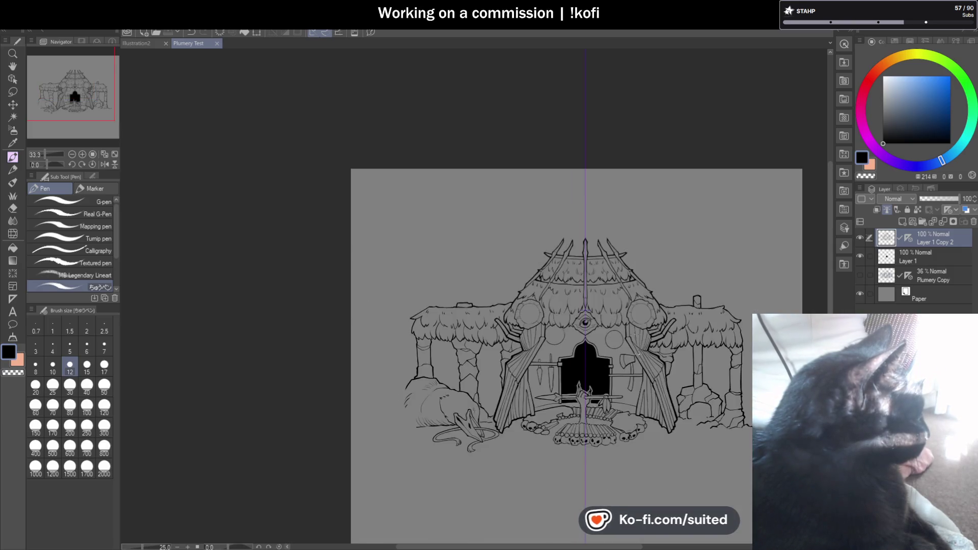
scroll(662, 427, up, 1)
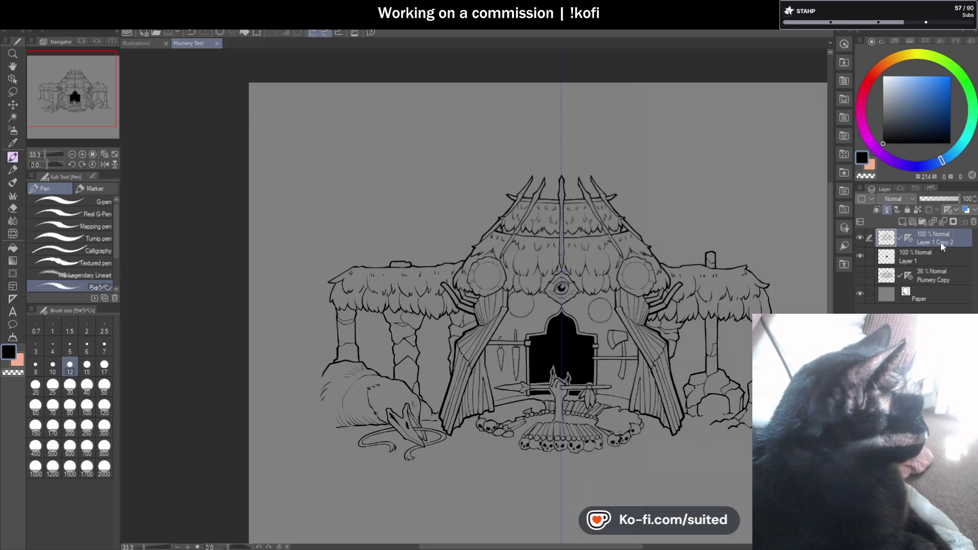
click(907, 237)
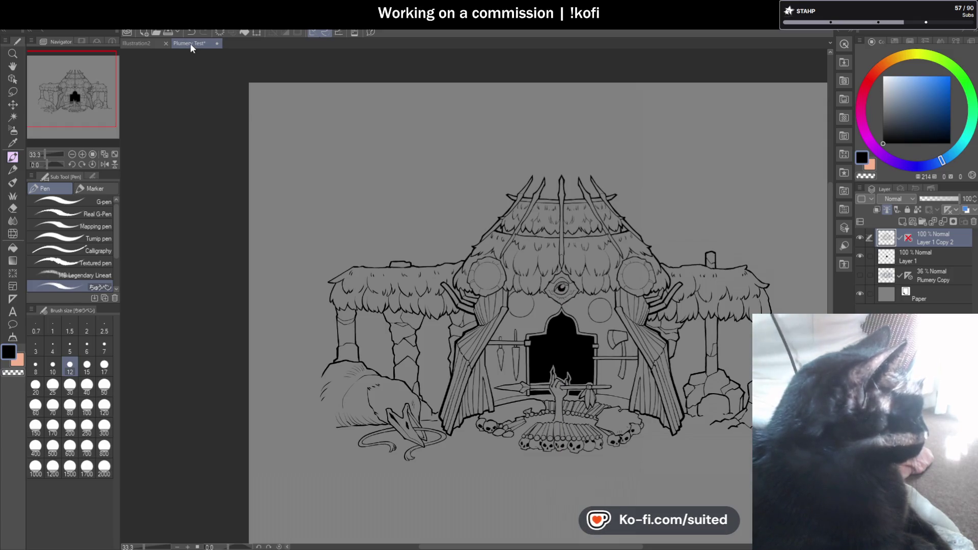
scroll(668, 360, up, 1)
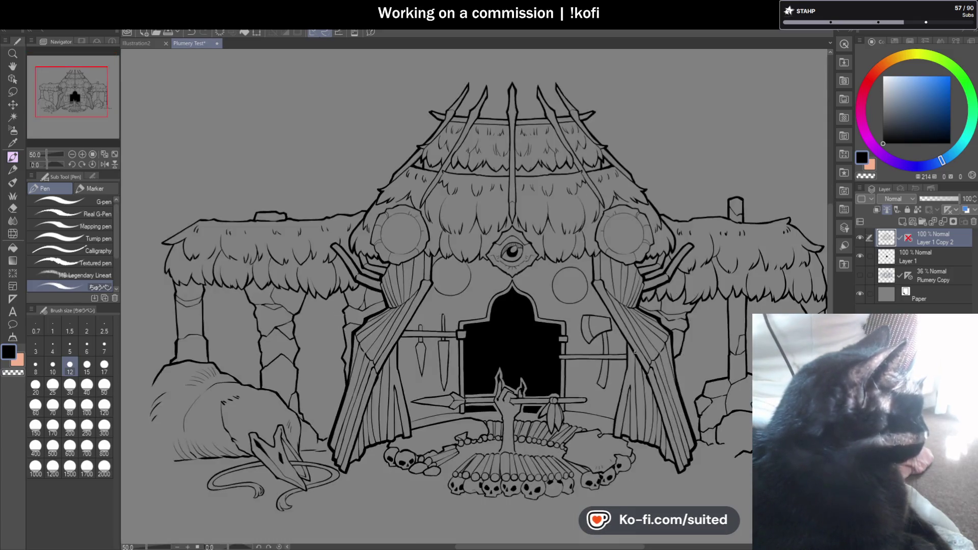
scroll(412, 291, up, 3)
scroll(399, 285, up, 2)
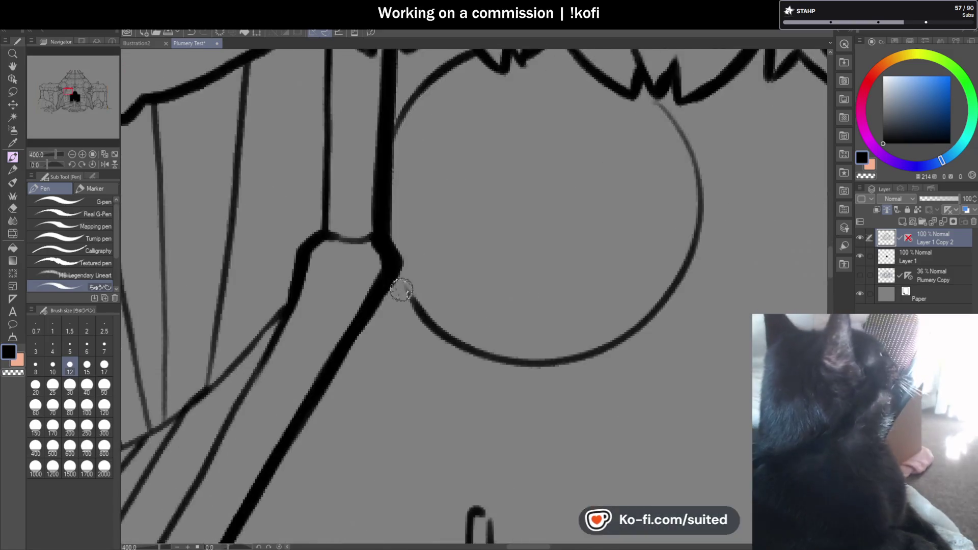
Re-ink the wall circle's upper-left and left arcs darker after undoing a lower arc.
mouse_move(428, 320)
mouse_down()
mouse_move(625, 333)
mouse_move(668, 86)
mouse_move(629, 320)
mouse_up()
key(ctrl+z)
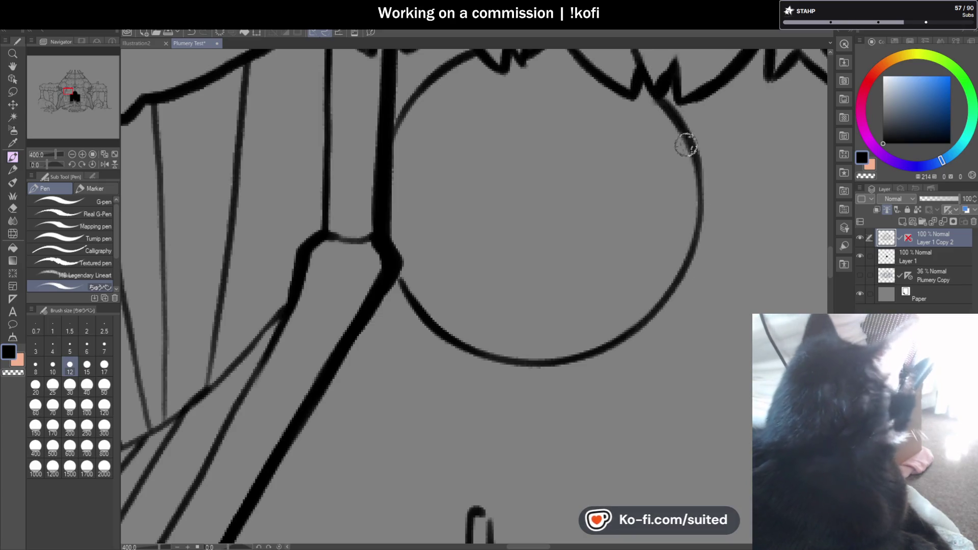
scroll(438, 132, down, 3)
scroll(460, 140, up, 3)
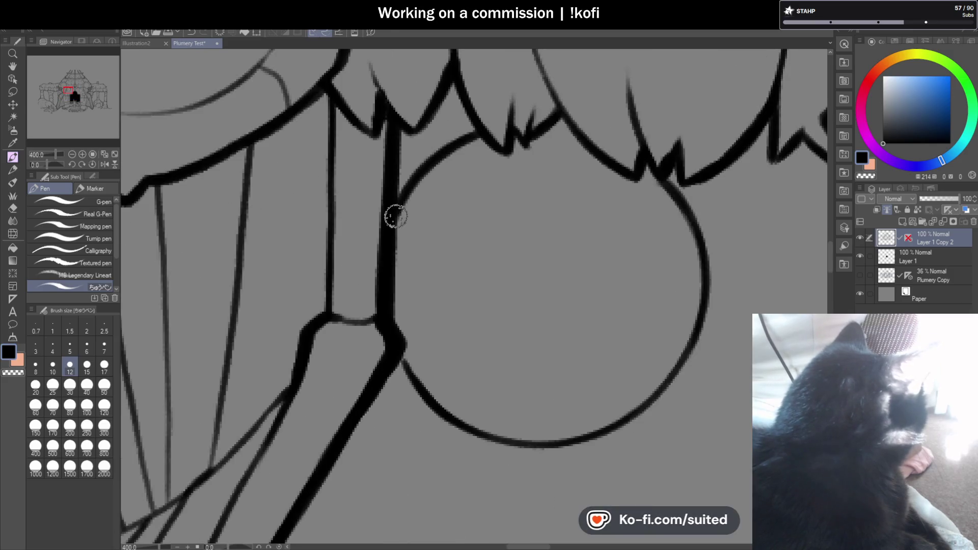
scroll(421, 367, down, 3)
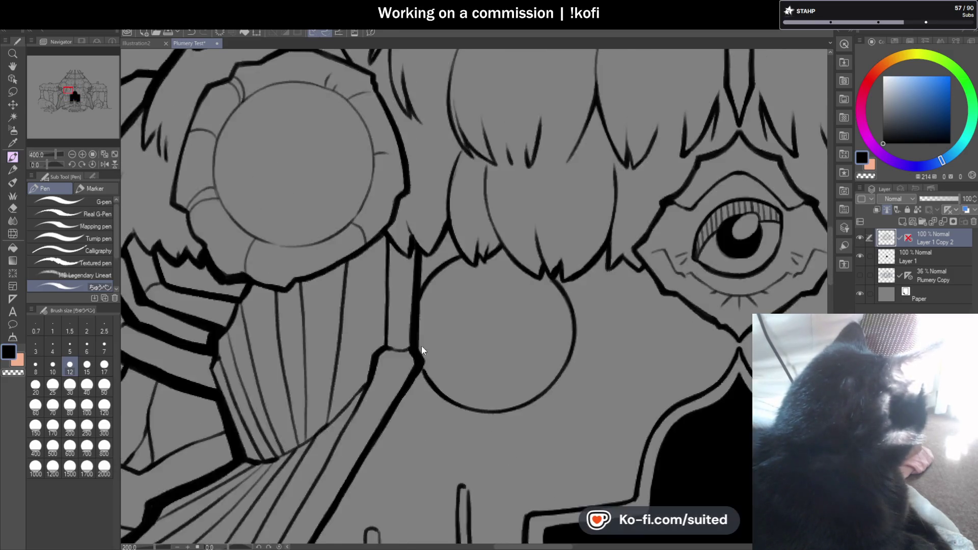
scroll(421, 346, down, 2)
scroll(670, 247, up, 3)
scroll(670, 247, up, 4)
scroll(670, 247, down, 2)
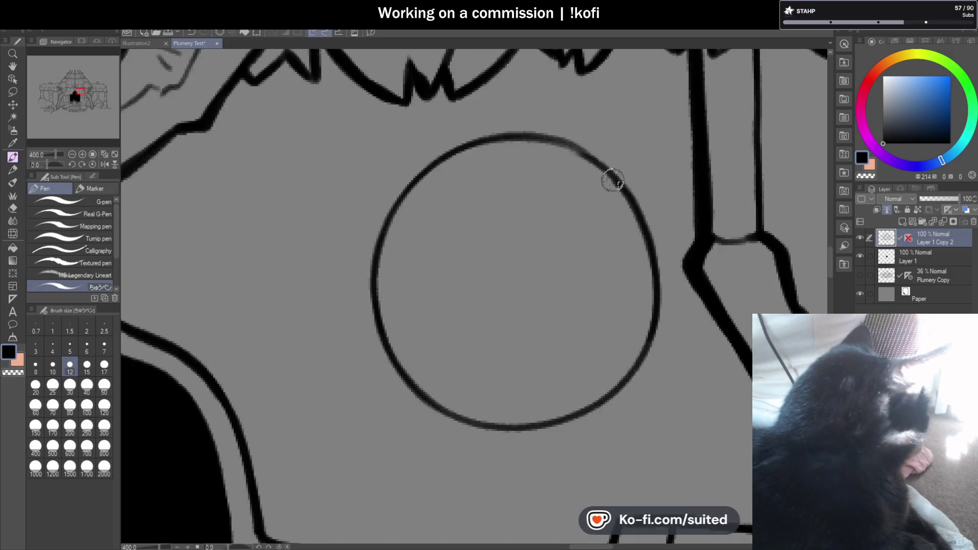
drag(556, 138, 374, 270)
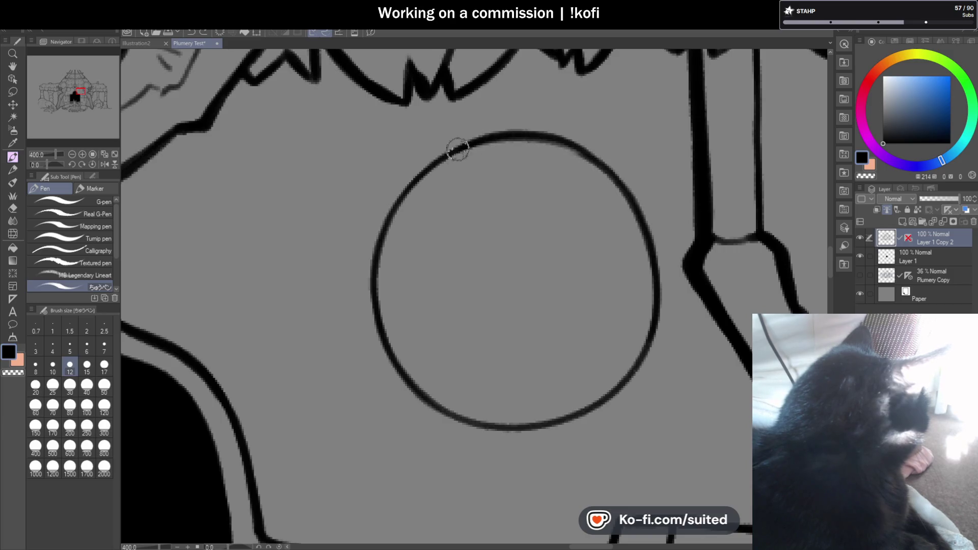
drag(382, 226, 436, 403)
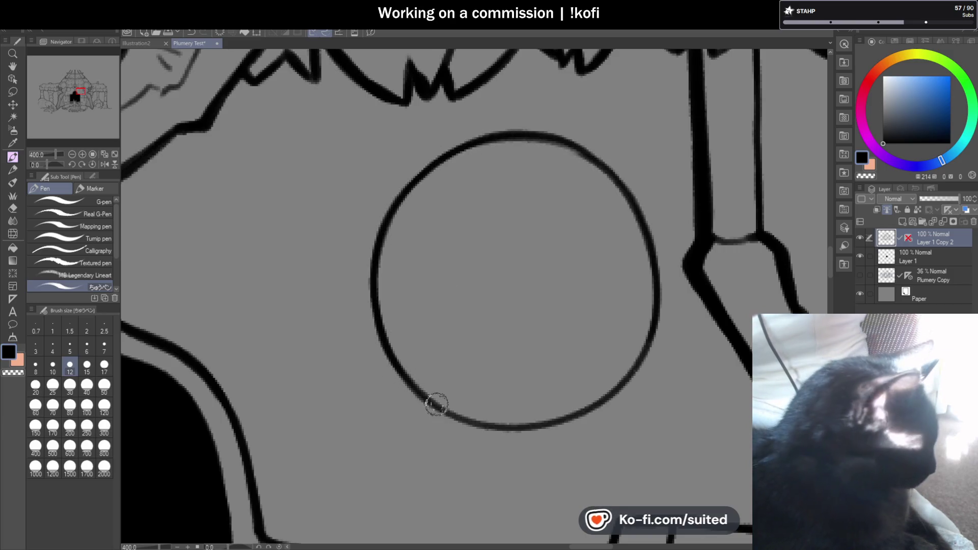
With the canvas rotated, retrace the circle's left and upper-left arcs, then level the view and zoom out.
click(58, 168)
click(58, 168)
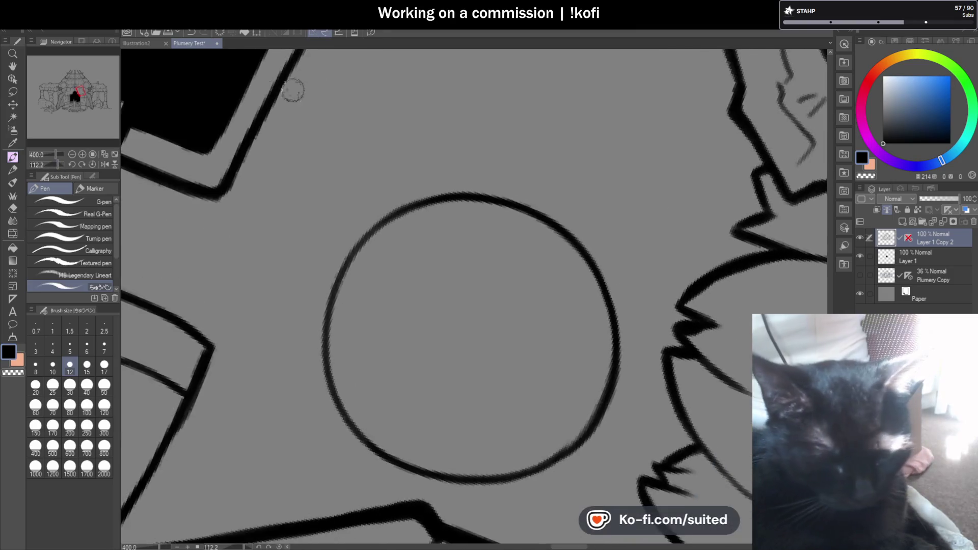
drag(358, 438, 380, 221)
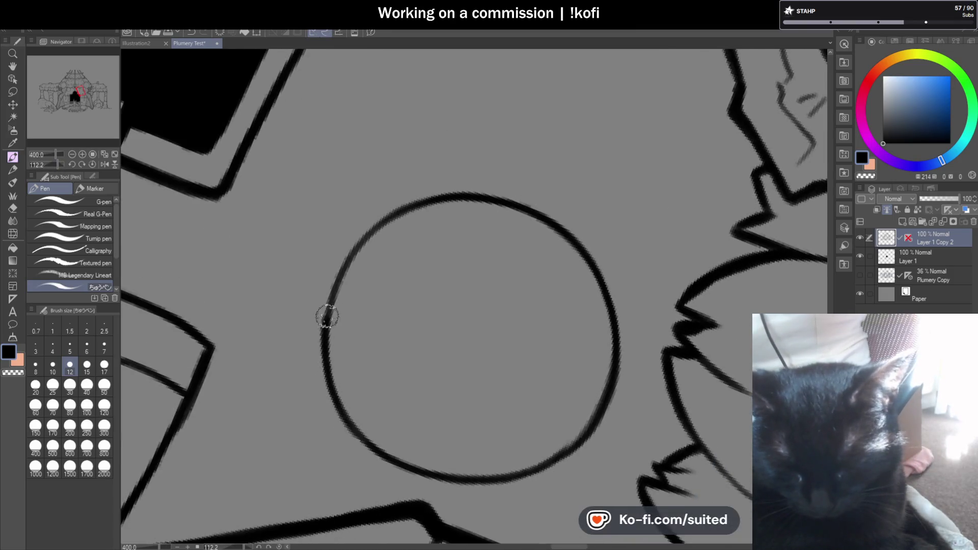
click(57, 168)
click(57, 168)
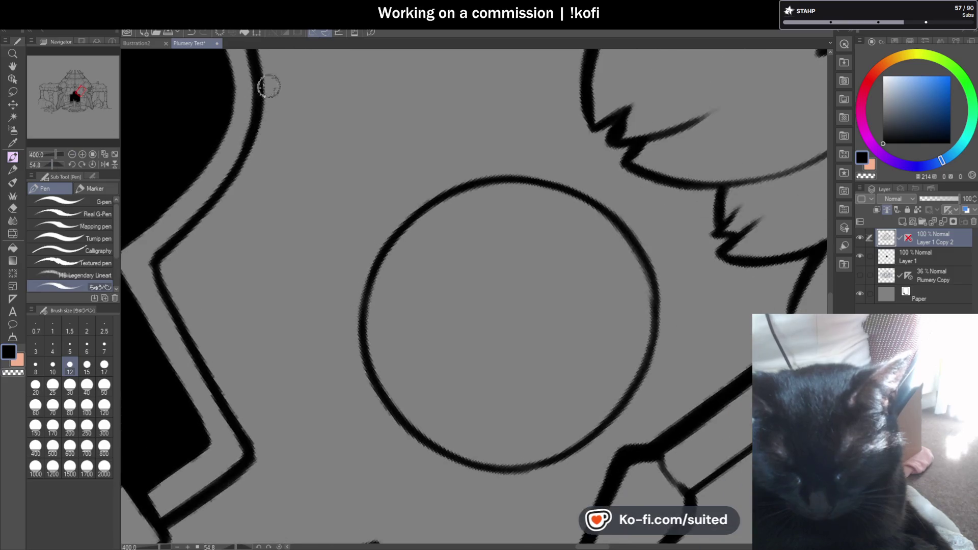
drag(461, 181, 364, 338)
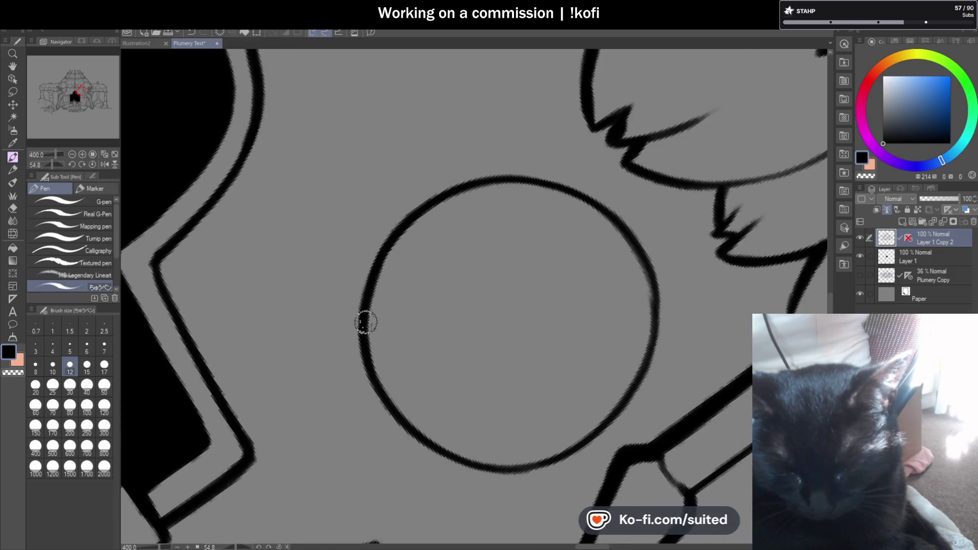
click(92, 164)
key(ctrl+alt+0)
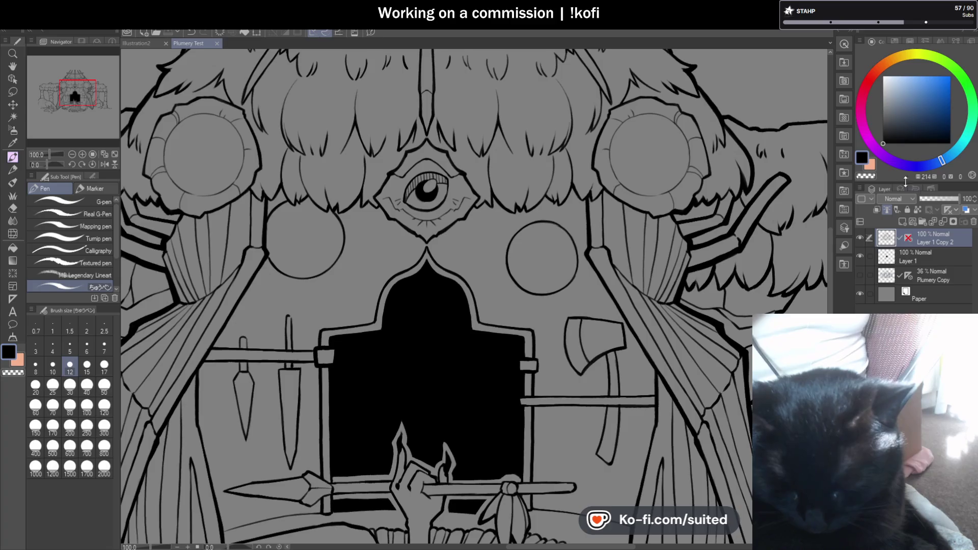
Enable the layer's vertical symmetry ruler and darken the medallion circle's lower-left arc.
click(908, 240)
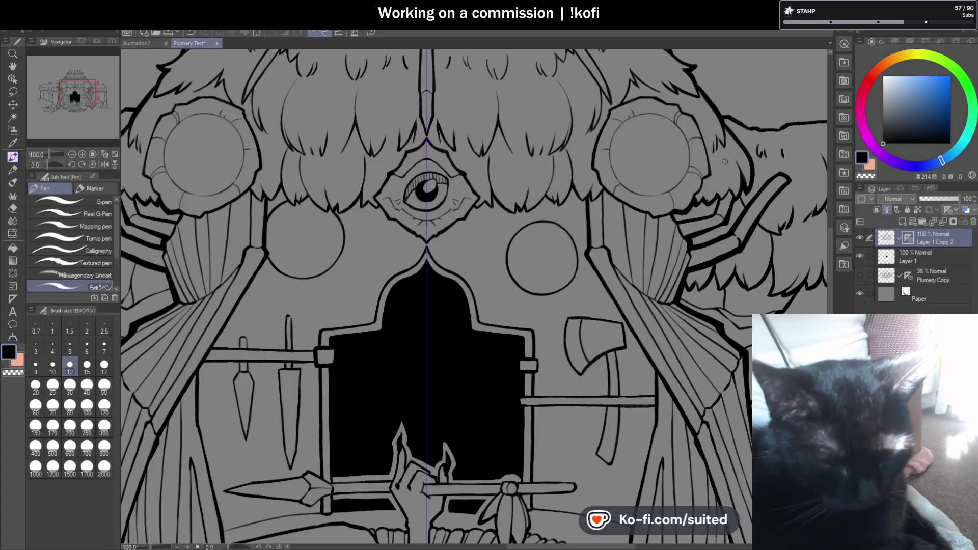
scroll(605, 152, up, 5)
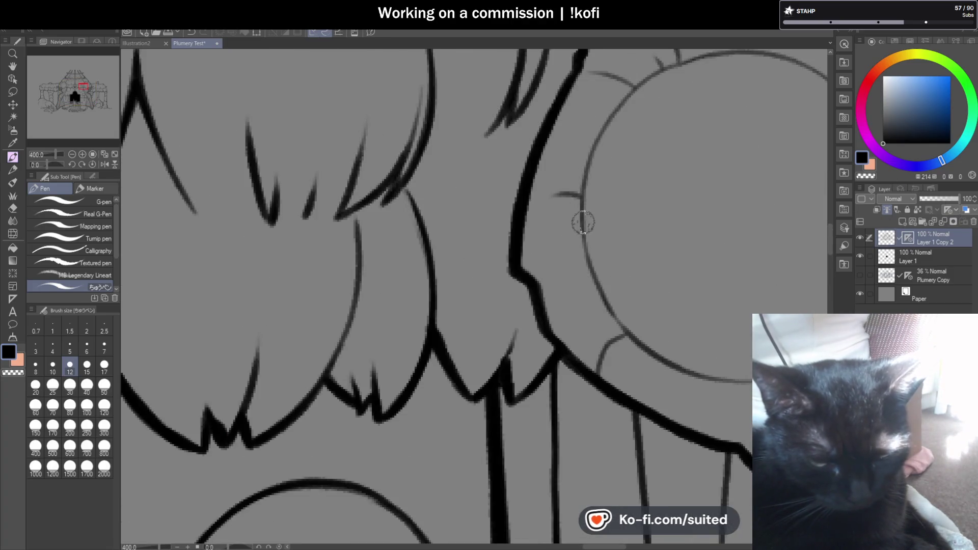
scroll(504, 199, down, 3)
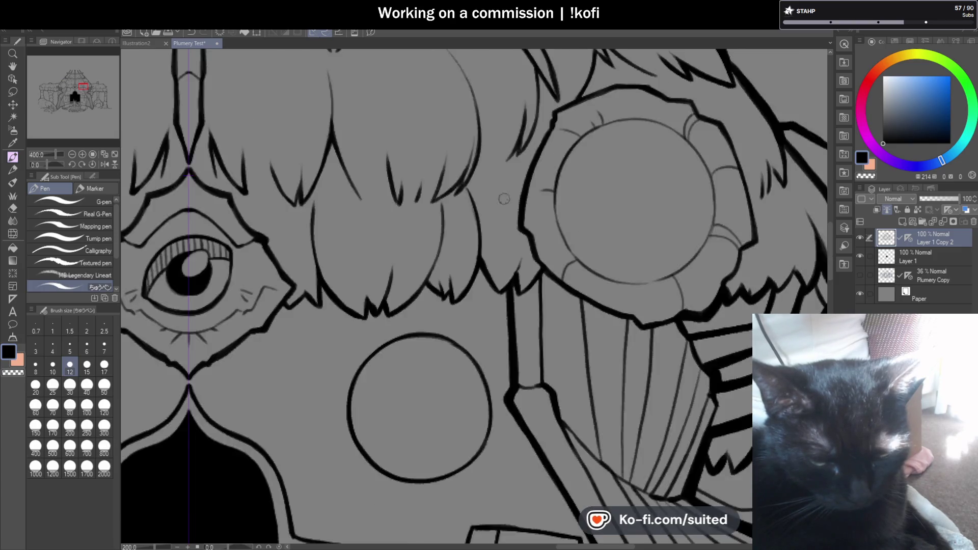
scroll(503, 199, down, 3)
scroll(515, 199, up, 5)
drag(529, 264, 571, 328)
scroll(426, 234, down, 2)
drag(51, 166, 54, 166)
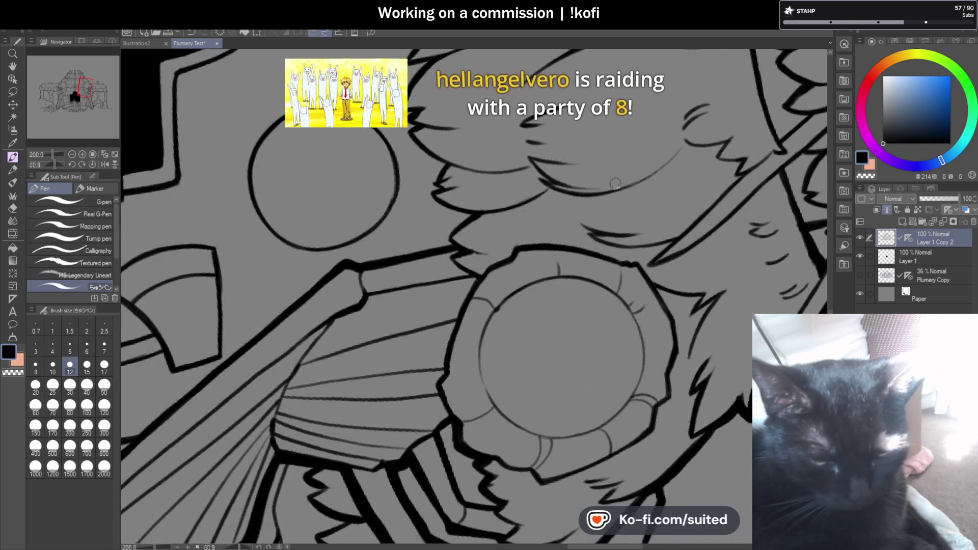
scroll(622, 172, down, 1)
scroll(545, 228, up, 3)
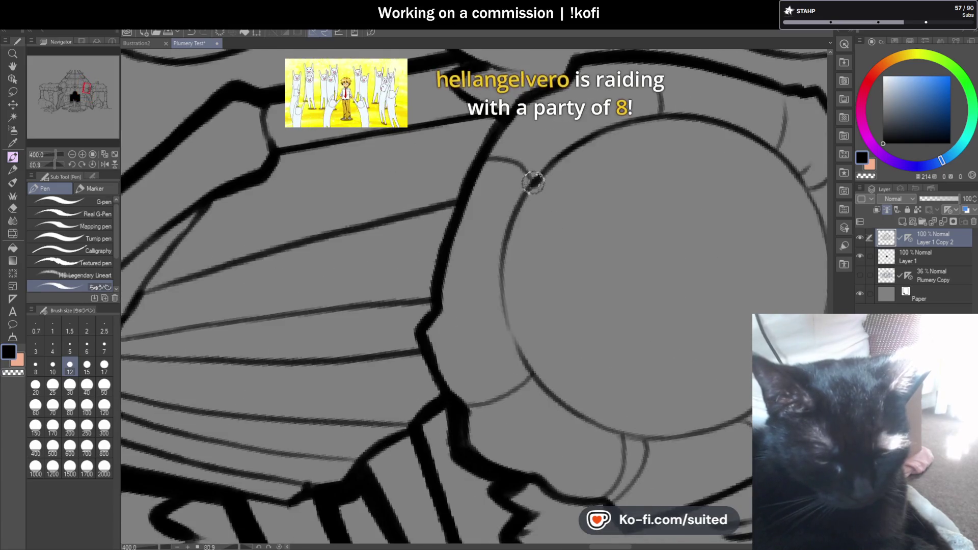
drag(501, 291, 531, 377)
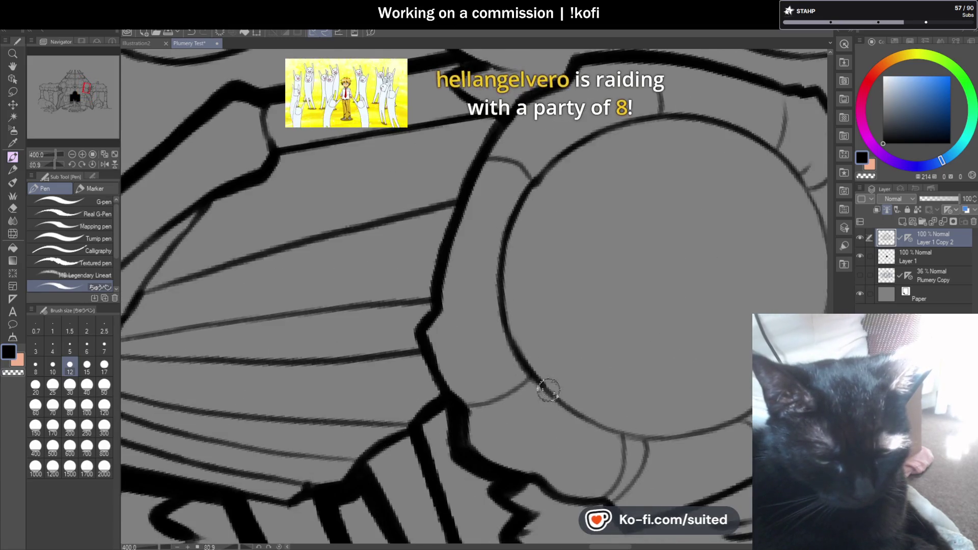
Darken the inner circle's right edge and the thin line below it.
scroll(506, 312, down, 3)
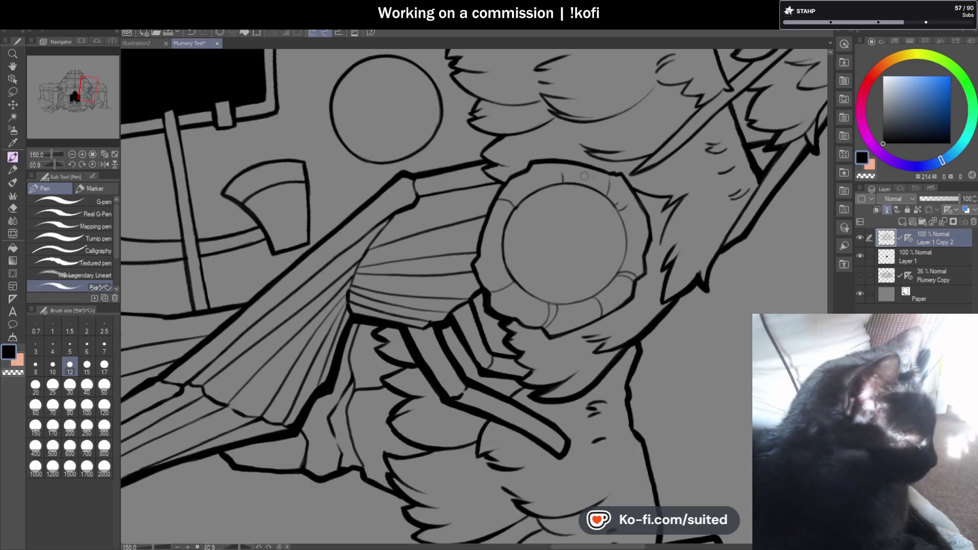
scroll(624, 242, up, 3)
mouse_move(613, 175)
mouse_down()
mouse_move(625, 271)
mouse_move(606, 326)
mouse_up()
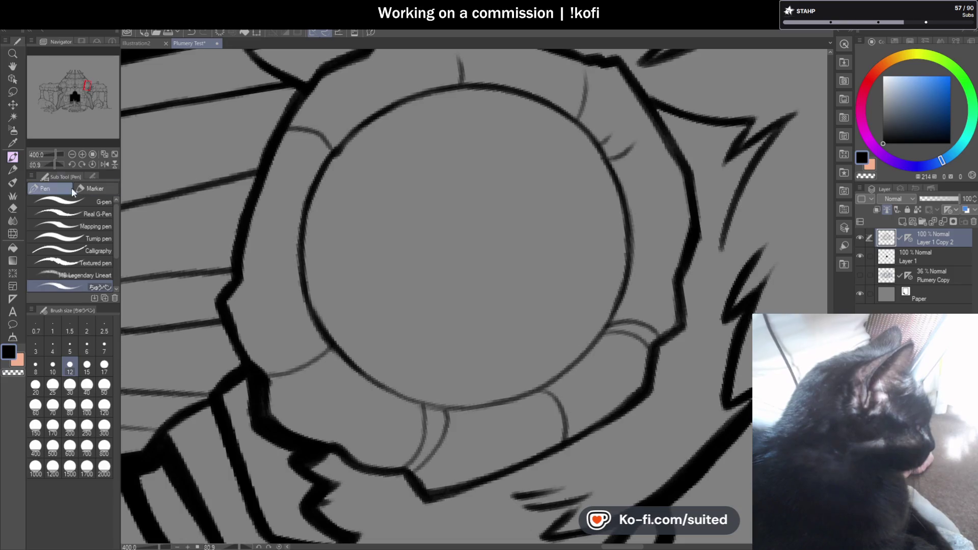
drag(53, 166, 47, 165)
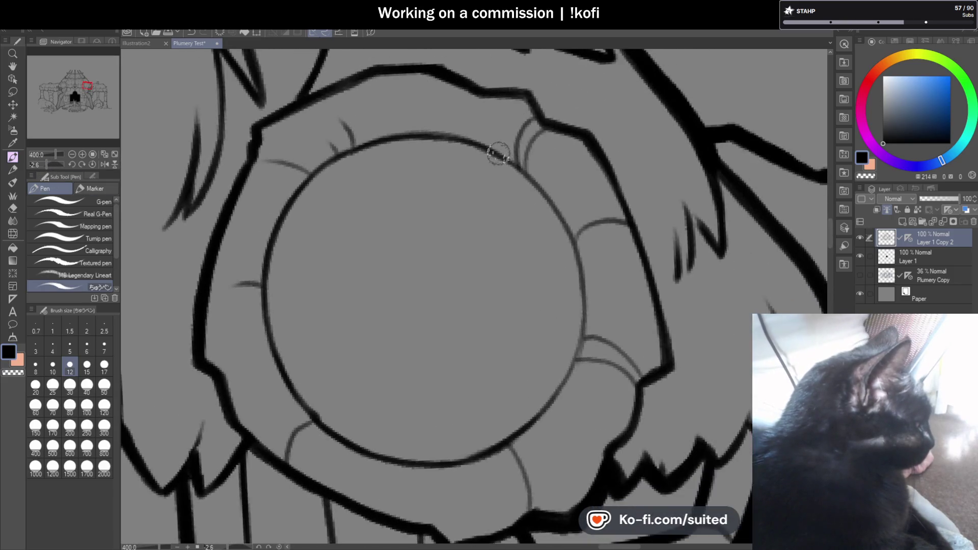
drag(515, 160, 581, 298)
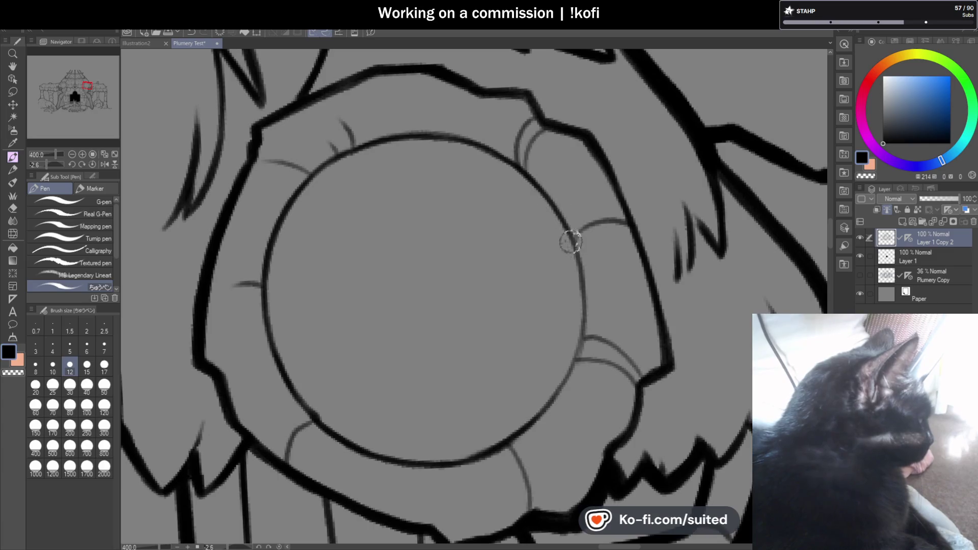
drag(593, 211, 574, 321)
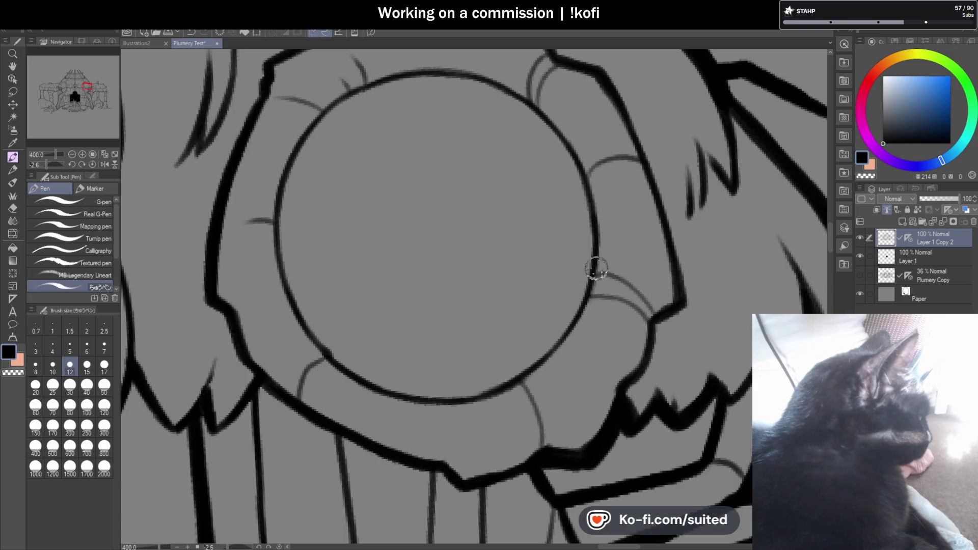
scroll(578, 245, down, 2)
scroll(541, 323, up, 3)
drag(530, 321, 557, 383)
scroll(556, 383, down, 3)
scroll(571, 426, up, 3)
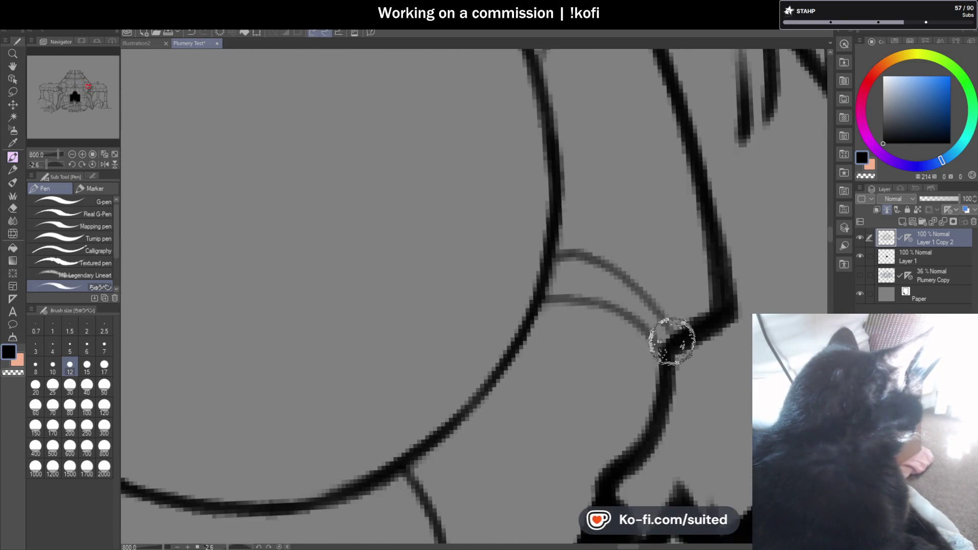
Ink a stroke along the circle's right side and the two thin top-right arcs.
scroll(627, 275, down, 1)
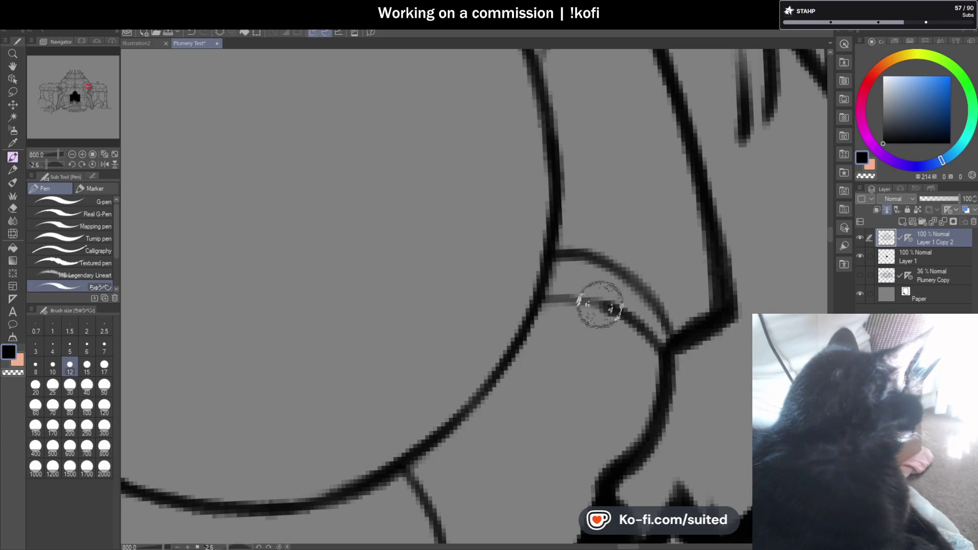
scroll(607, 305, down, 1)
scroll(594, 254, up, 2)
scroll(616, 326, up, 1)
mouse_move(621, 338)
mouse_down()
mouse_move(542, 343)
mouse_move(512, 397)
mouse_up()
scroll(499, 237, down, 2)
scroll(499, 237, up, 2)
drag(484, 196, 451, 247)
mouse_move(476, 157)
mouse_down()
mouse_move(442, 259)
mouse_move(427, 189)
mouse_up()
scroll(604, 210, down, 2)
scroll(497, 228, up, 2)
Add short tick strokes above the circle and darken the thin line beside its rim.
drag(419, 257, 406, 235)
drag(377, 288, 295, 275)
scroll(295, 275, down, 2)
scroll(445, 260, up, 2)
drag(446, 258, 408, 222)
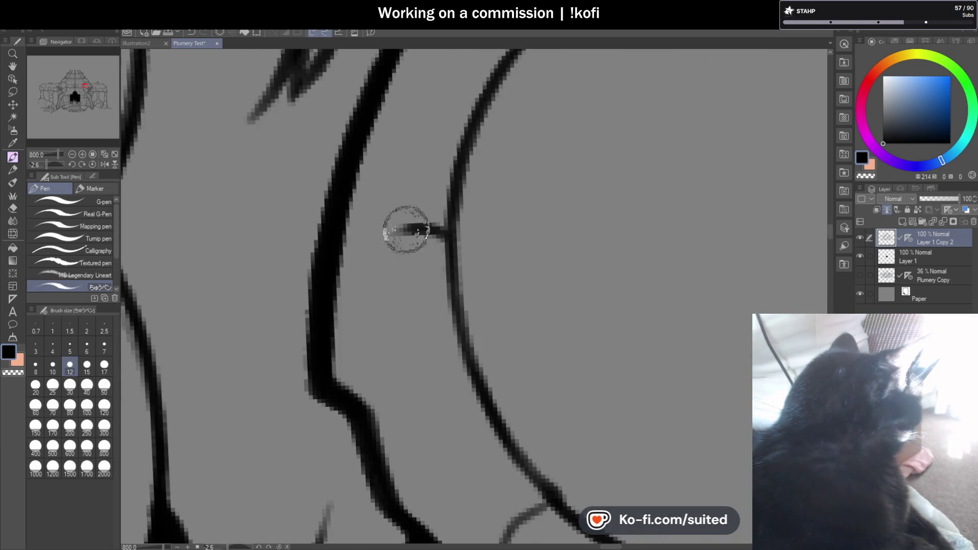
scroll(515, 210, down, 2)
scroll(533, 275, up, 2)
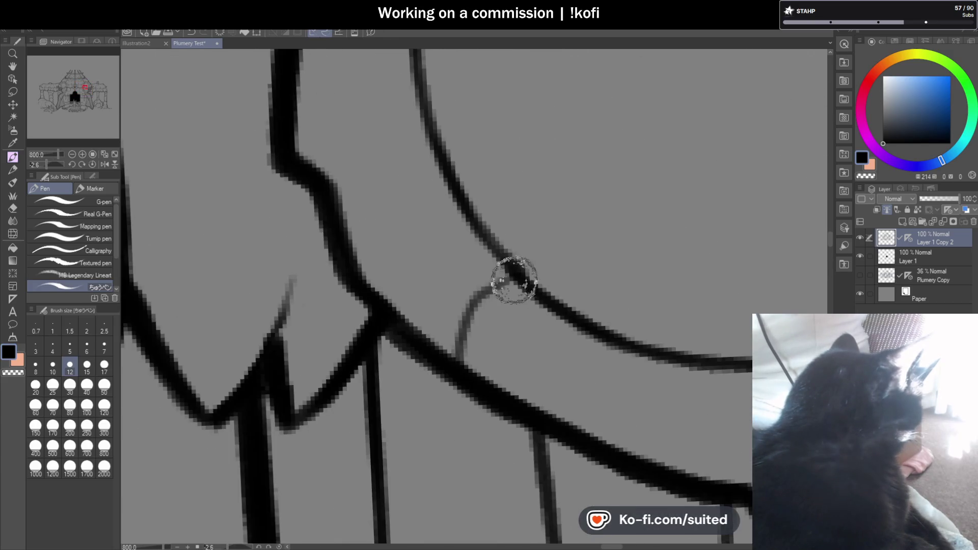